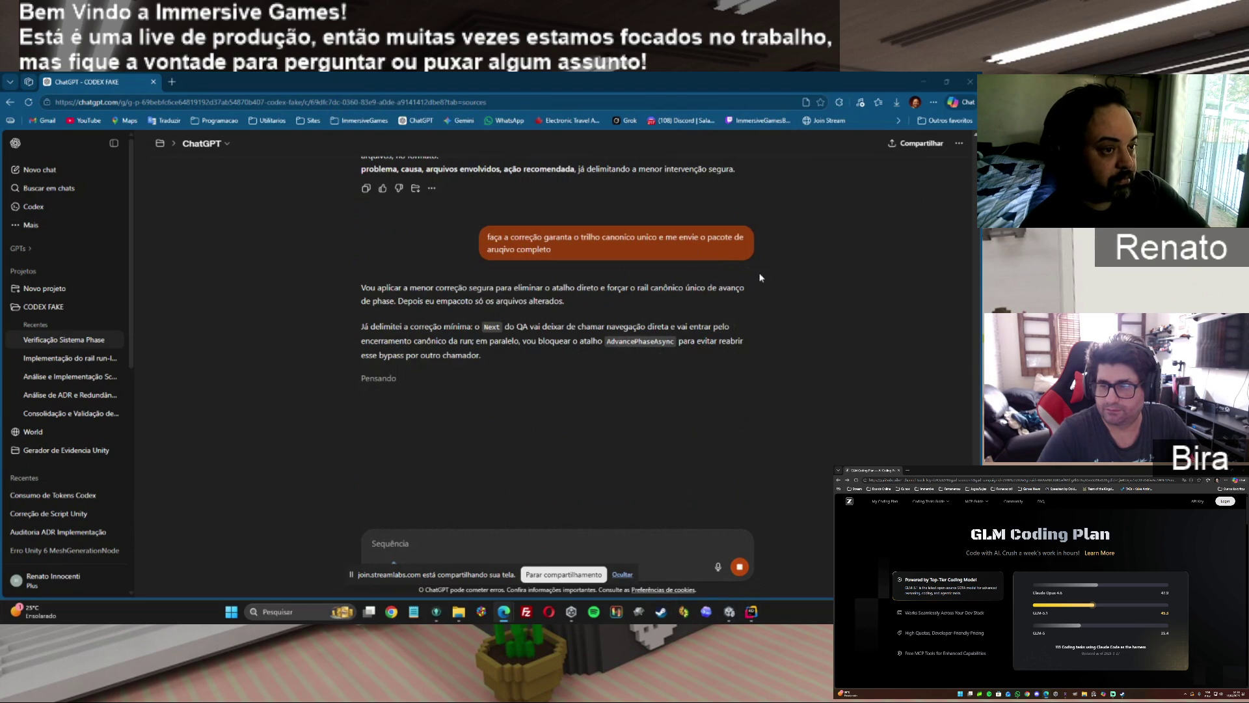
Switch to GitKraken Desktop while ChatGPT composes the phase-rail fix package.
{"action": "left_click", "coordinate": [436, 611]}
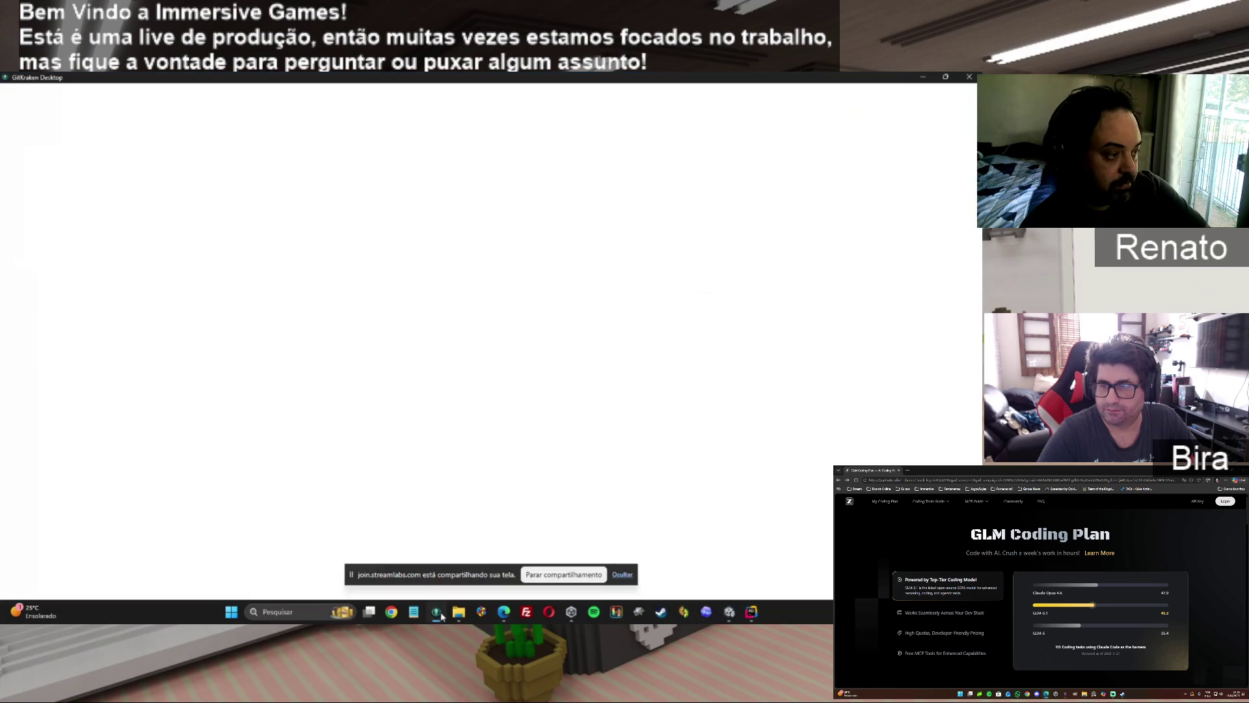
Inspect the uncommitted changes under _ImmersiveGames > NewScripts > ADRs, then minimize GitKraken.
{"action": "left_click", "coordinate": [356, 159]}
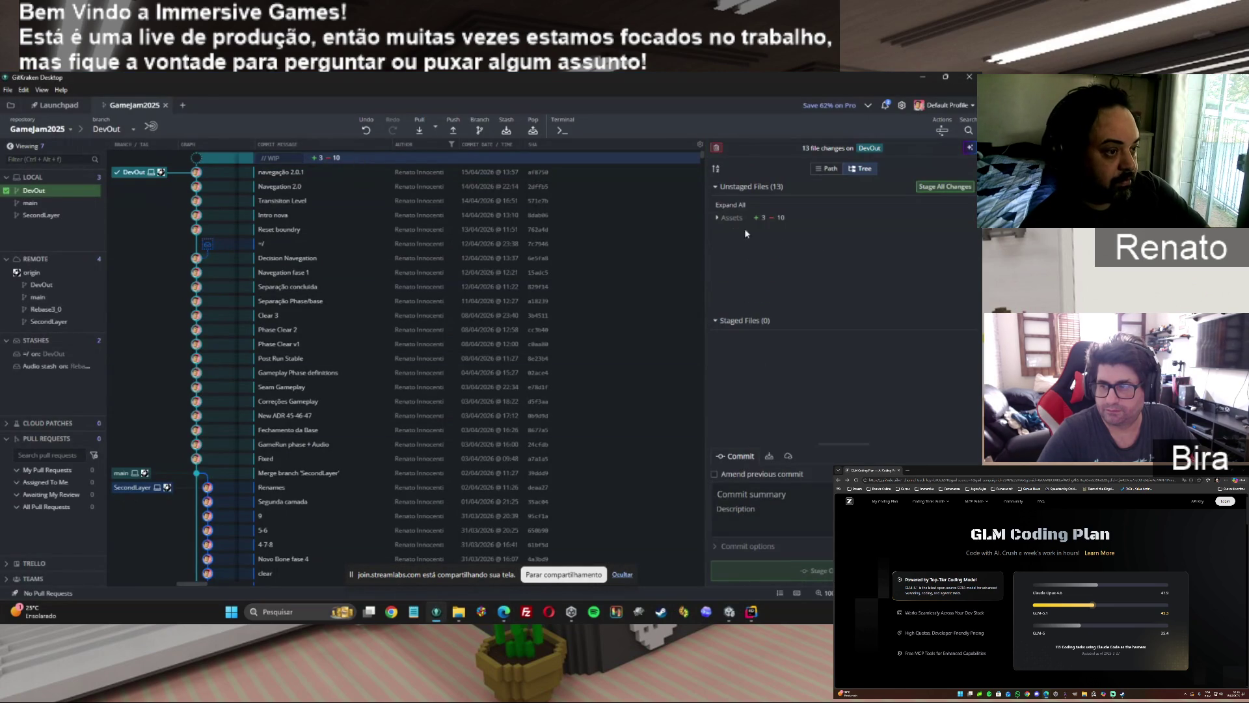
{"action": "left_click", "coordinate": [733, 244]}
{"action": "left_click", "coordinate": [747, 269]}
{"action": "left_click", "coordinate": [747, 269]}
{"action": "left_click", "coordinate": [725, 231]}
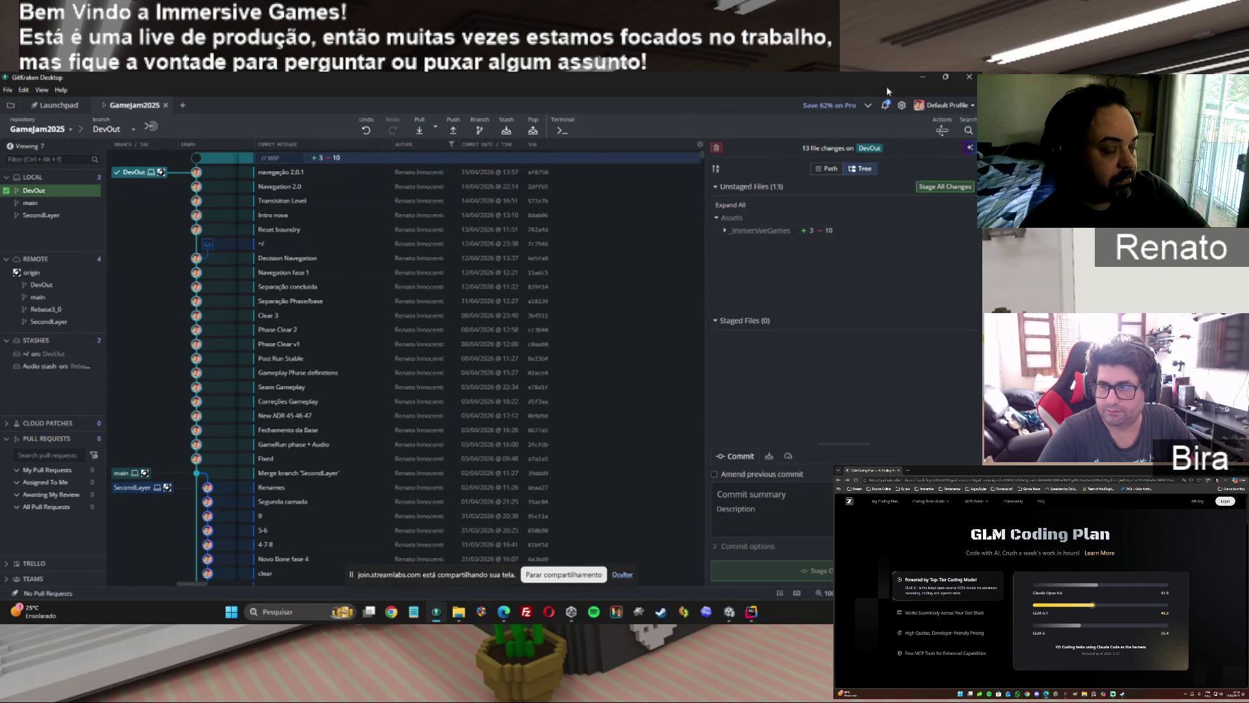
{"action": "left_click", "coordinate": [921, 77]}
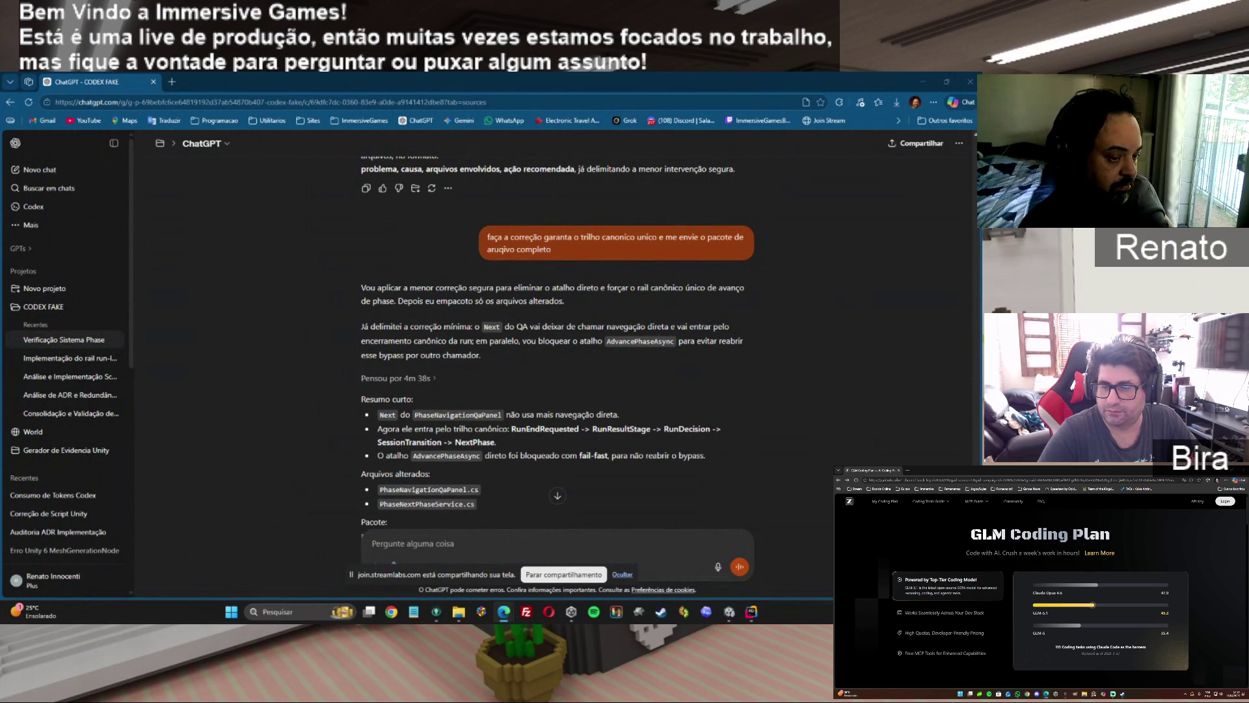
Scroll ChatGPT's reply to the phase-canonical-rail-fix.zip link and switch to File Explorer.
{"action": "scroll", "coordinate": [555, 502], "scroll_direction": "down", "scroll_amount": 2}
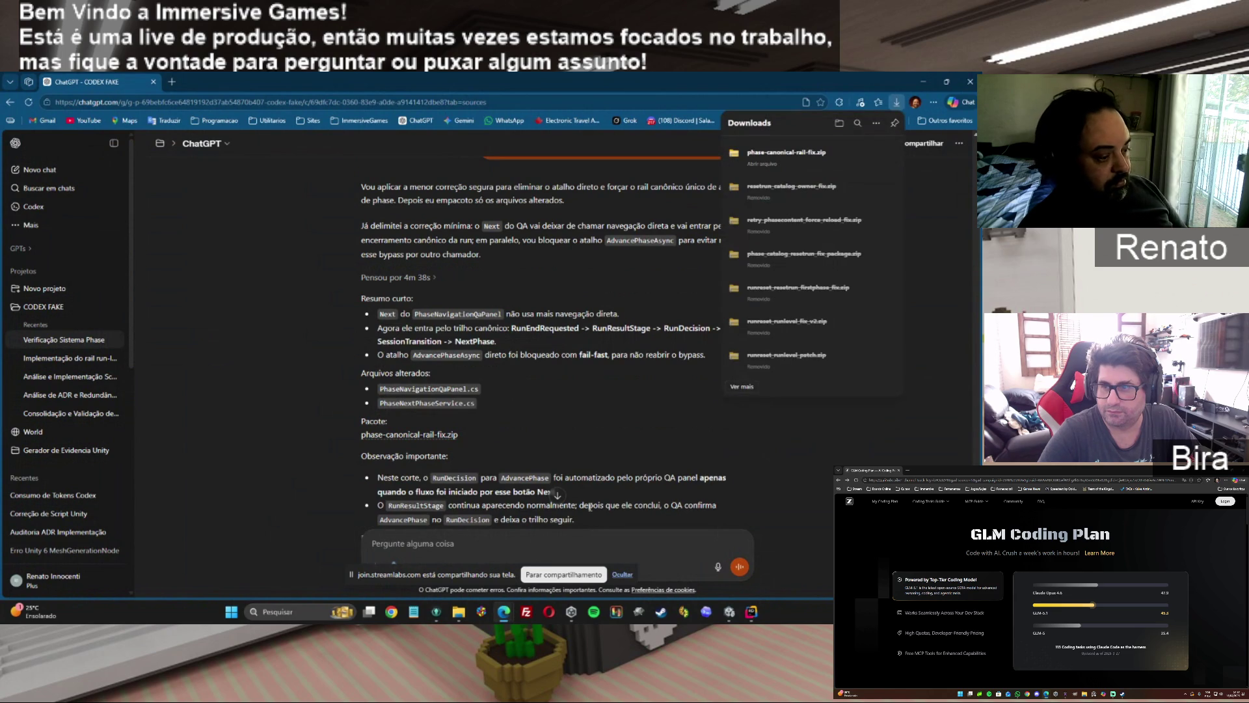
{"action": "left_click", "coordinate": [458, 612]}
Open phase-canonical-rail-fix.zip in Downloads and select its PhaseNavigationQaPanel.cs.
{"action": "left_click", "coordinate": [374, 146]}
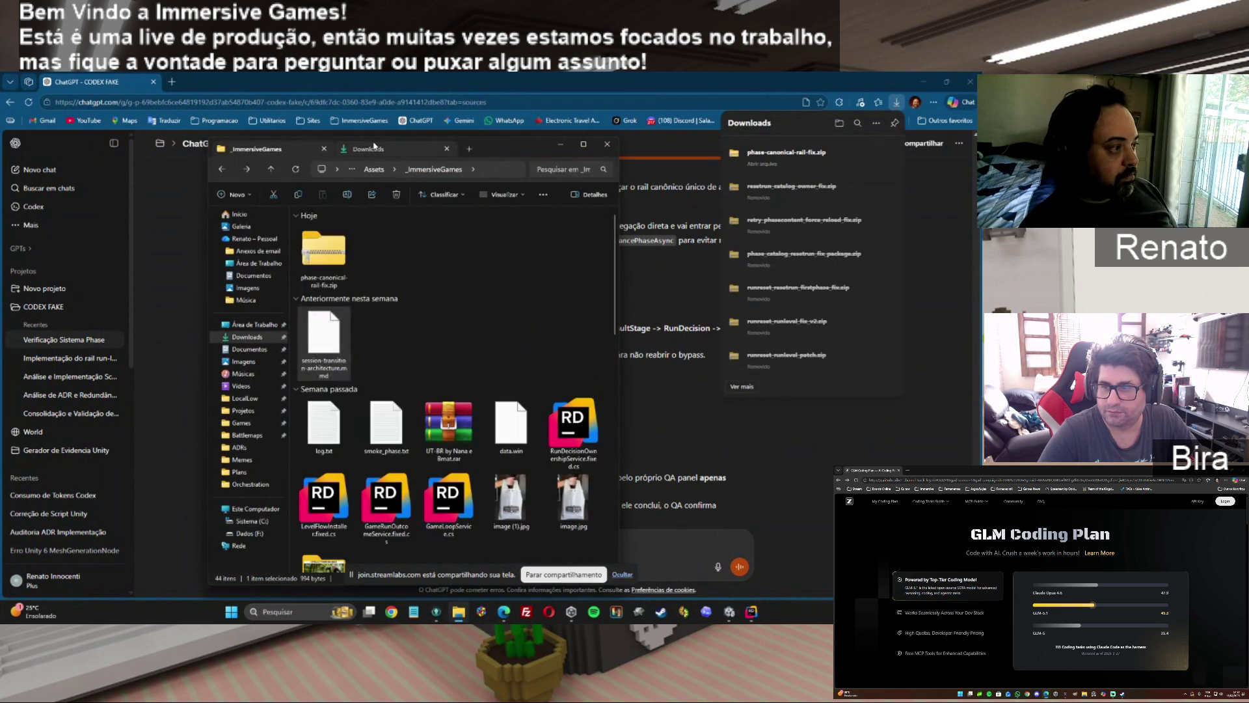
{"action": "double_click", "coordinate": [329, 238]}
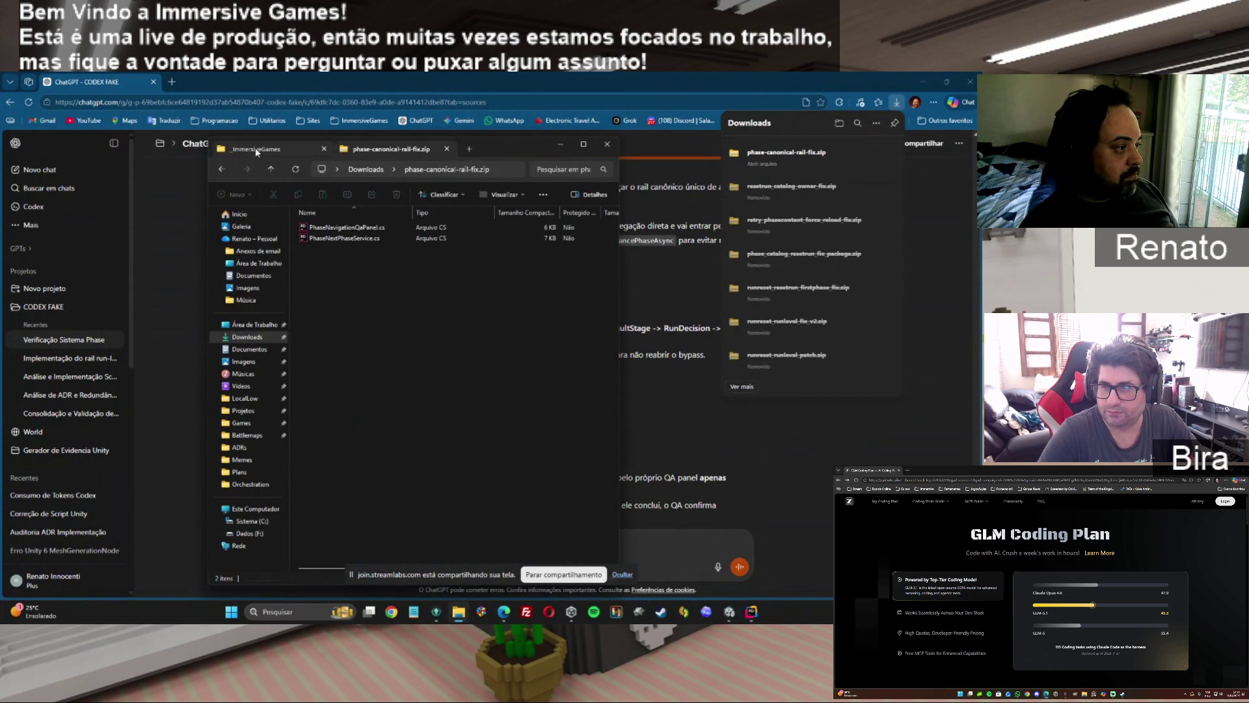
{"action": "left_click", "coordinate": [368, 231]}
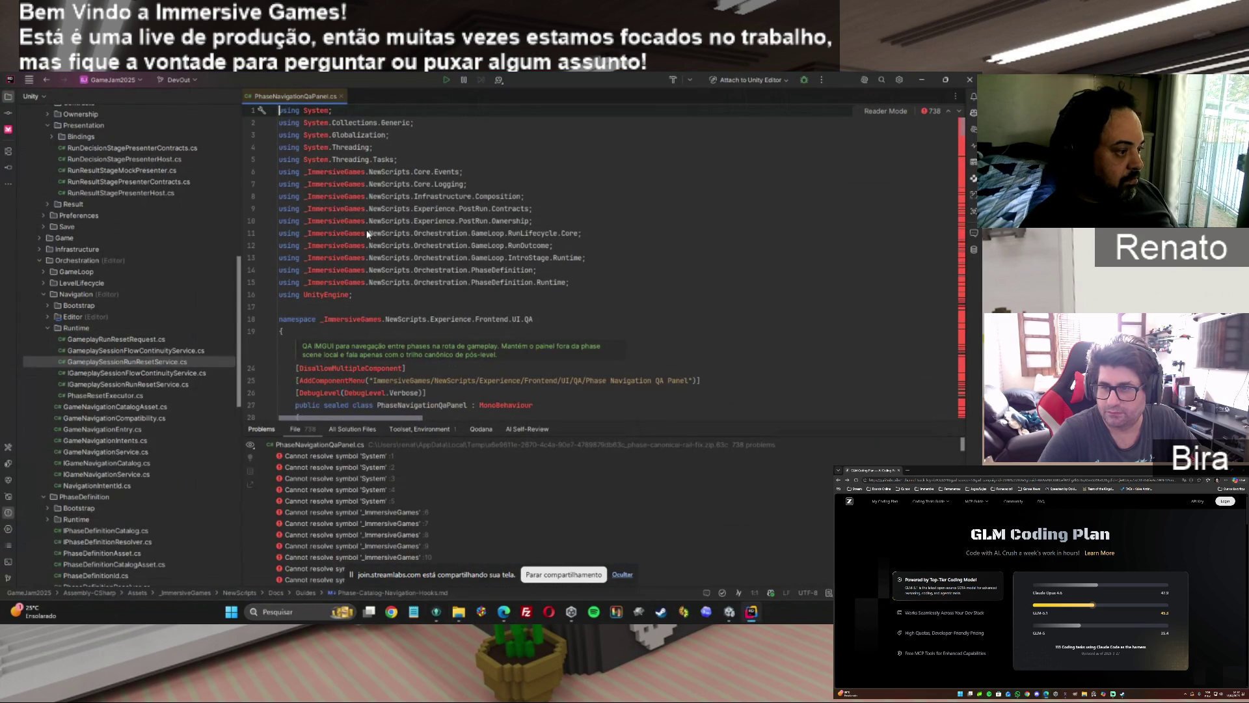
{"action": "left_click", "coordinate": [459, 612]}
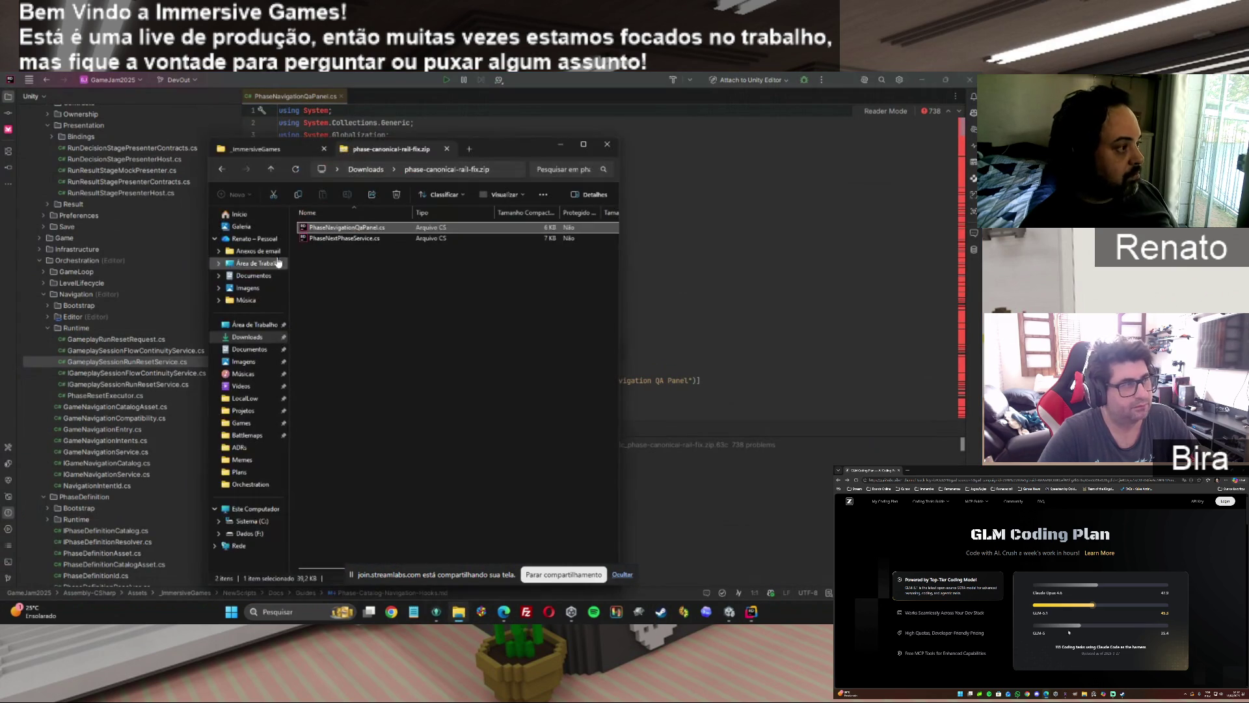
Browse the project's _ImmersiveGames to NewScripts > Experience > Frontend > UI > QA.
{"action": "left_click", "coordinate": [276, 155]}
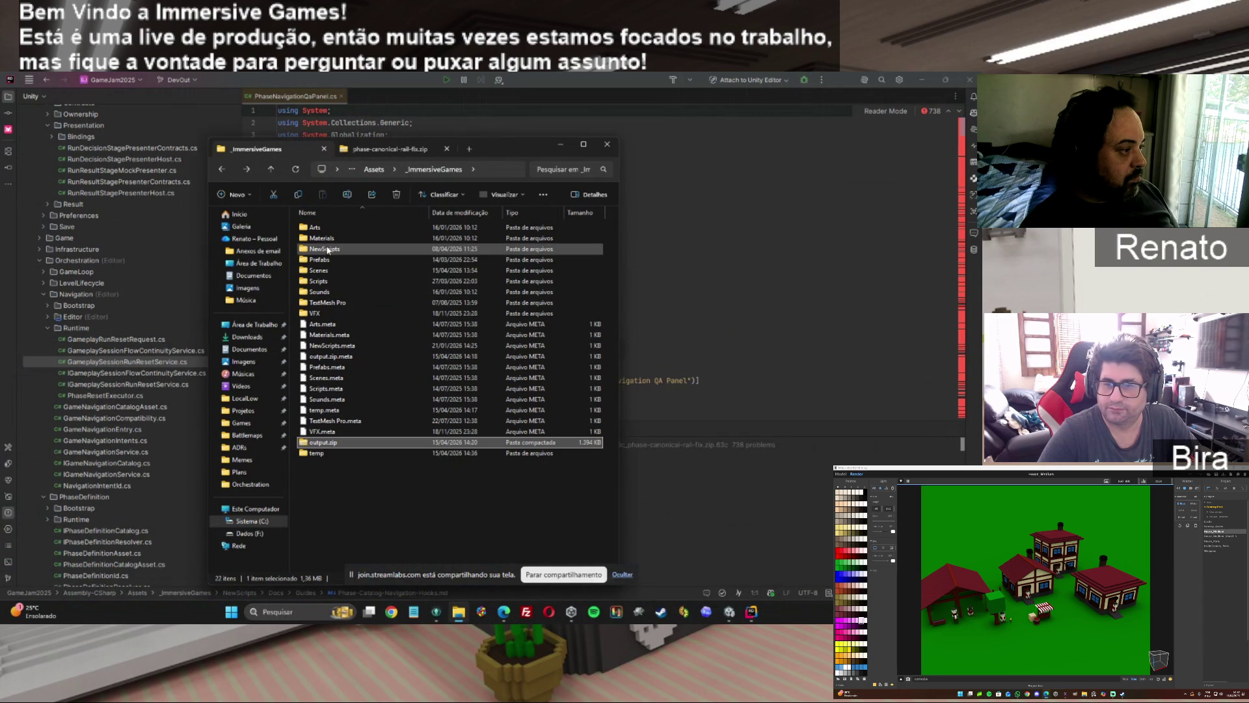
{"action": "double_click", "coordinate": [329, 248]}
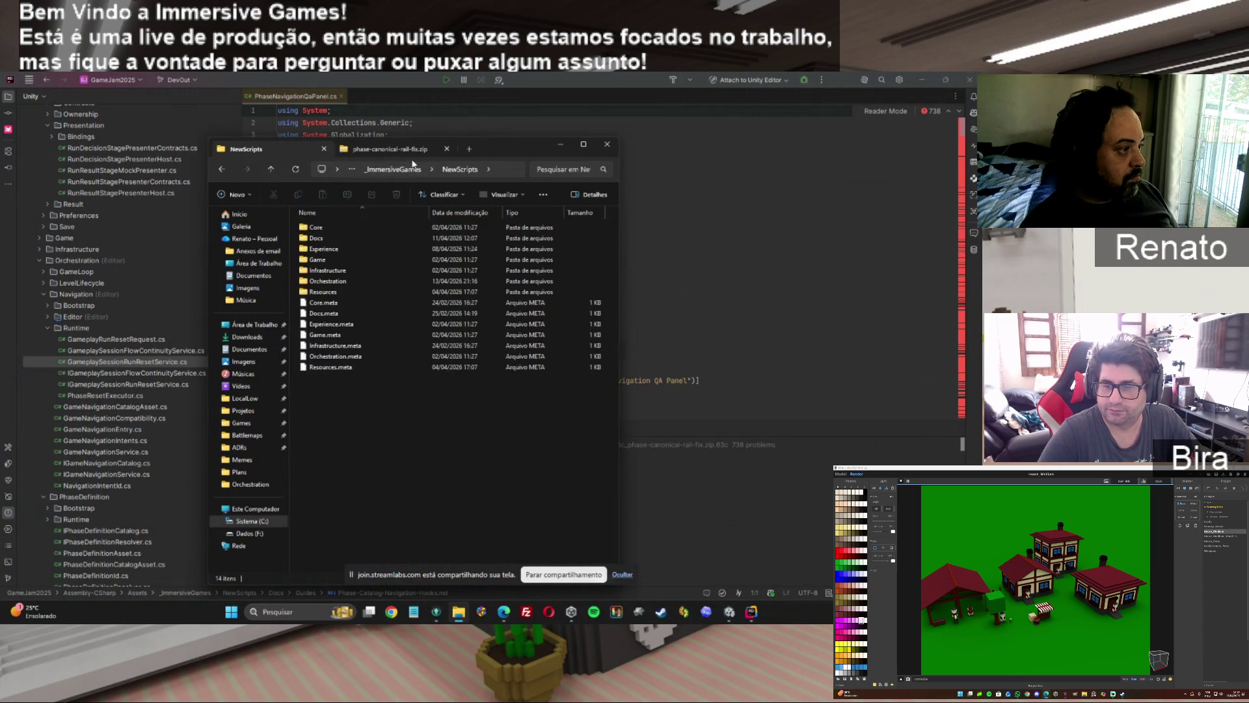
{"action": "left_click_drag", "start_coordinate": [514, 150], "coordinate": [841, 159]}
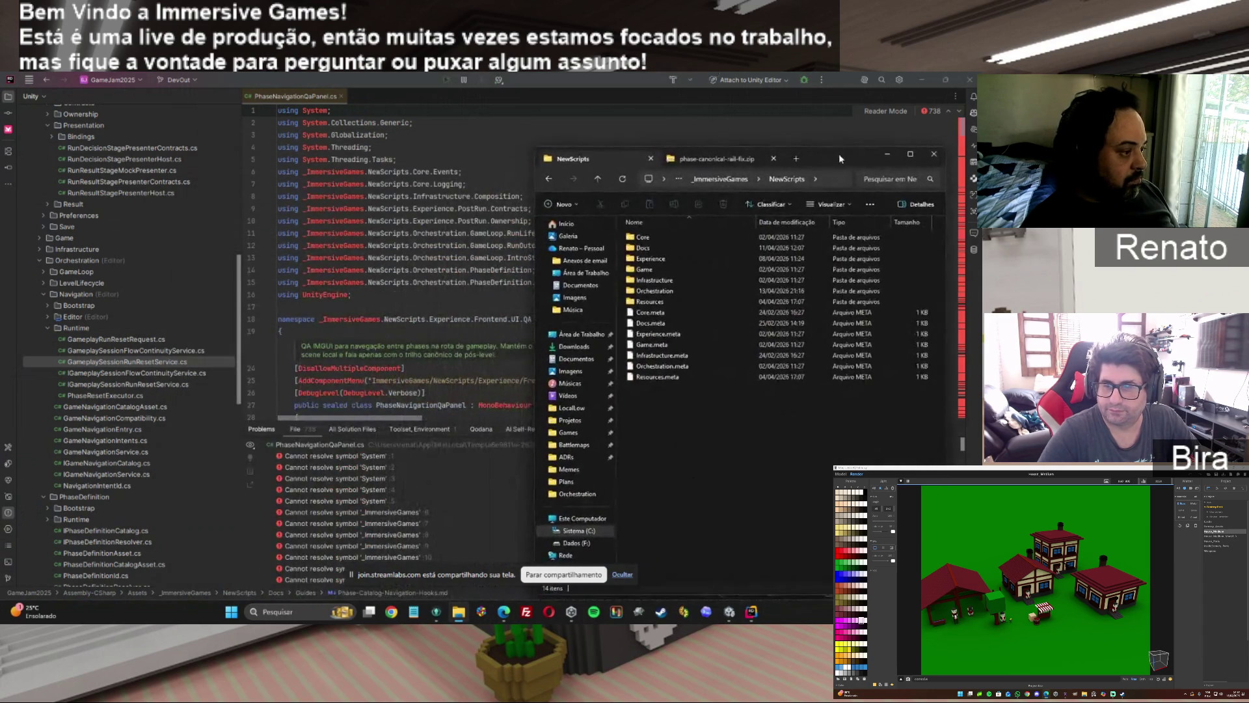
{"action": "double_click", "coordinate": [670, 259]}
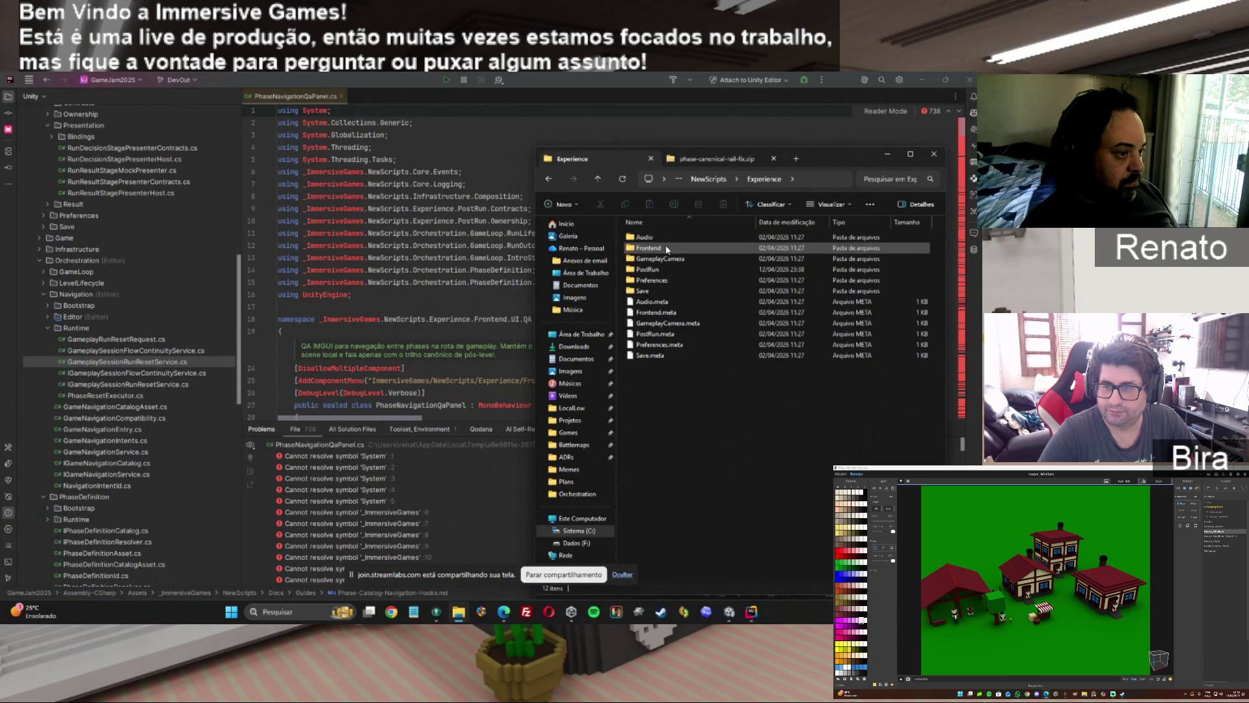
{"action": "double_click", "coordinate": [651, 248]}
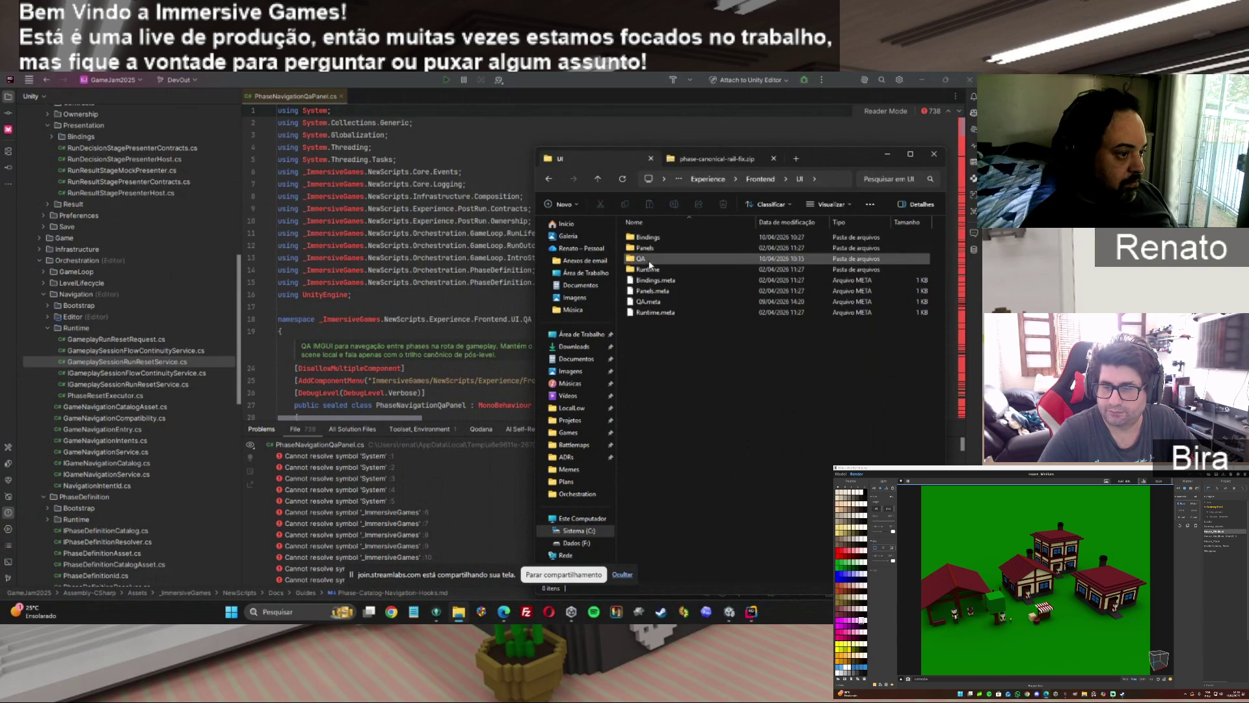
{"action": "double_click", "coordinate": [644, 259]}
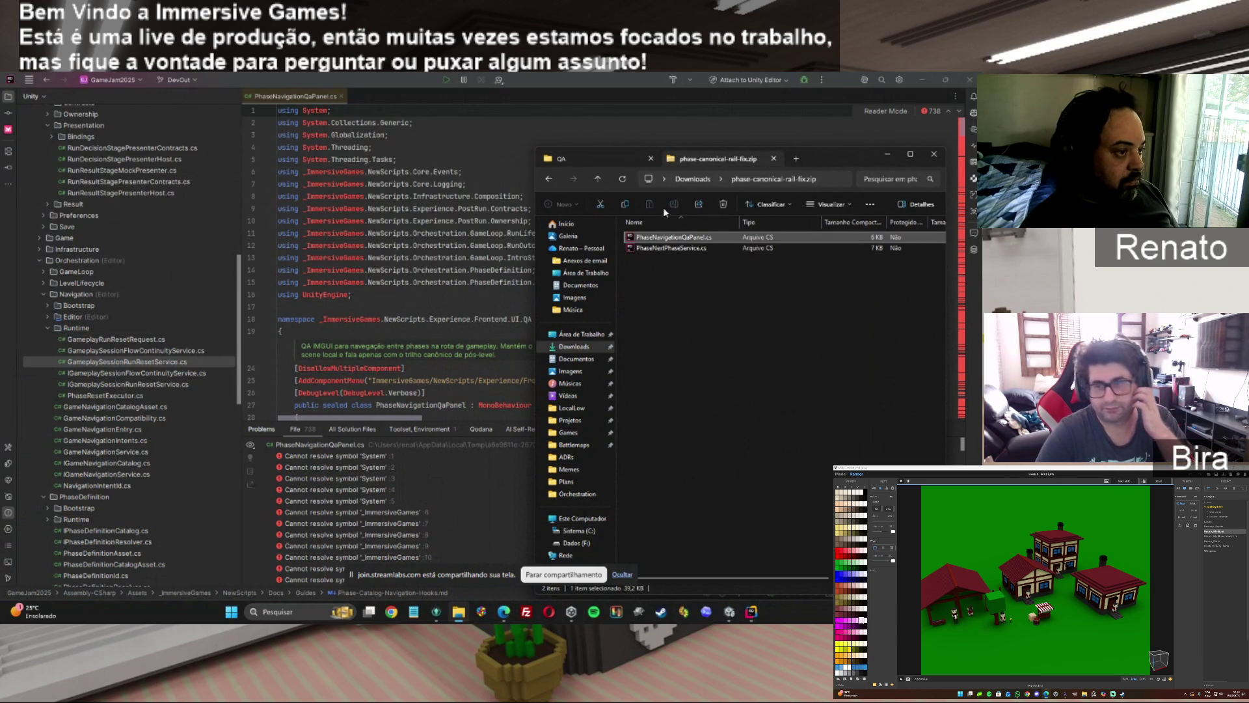
Replace QA's PhaseNavigationQaPanel.cs with the package copy and open the package's PhaseNextPhaseService.cs.
{"action": "mouse_move", "coordinate": [670, 236]}
{"action": "left_mouse_down"}
{"action": "mouse_move", "coordinate": [608, 172]}
{"action": "mouse_move", "coordinate": [694, 335]}
{"action": "left_mouse_up"}
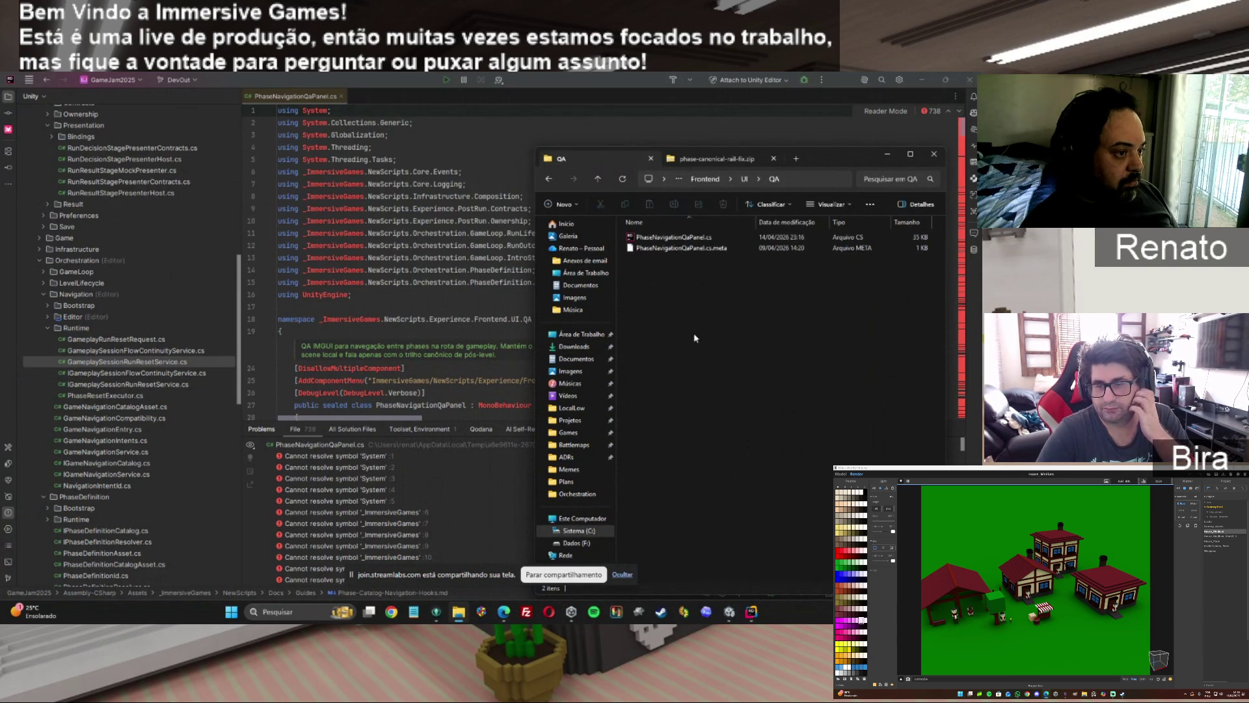
{"action": "left_click", "coordinate": [540, 274]}
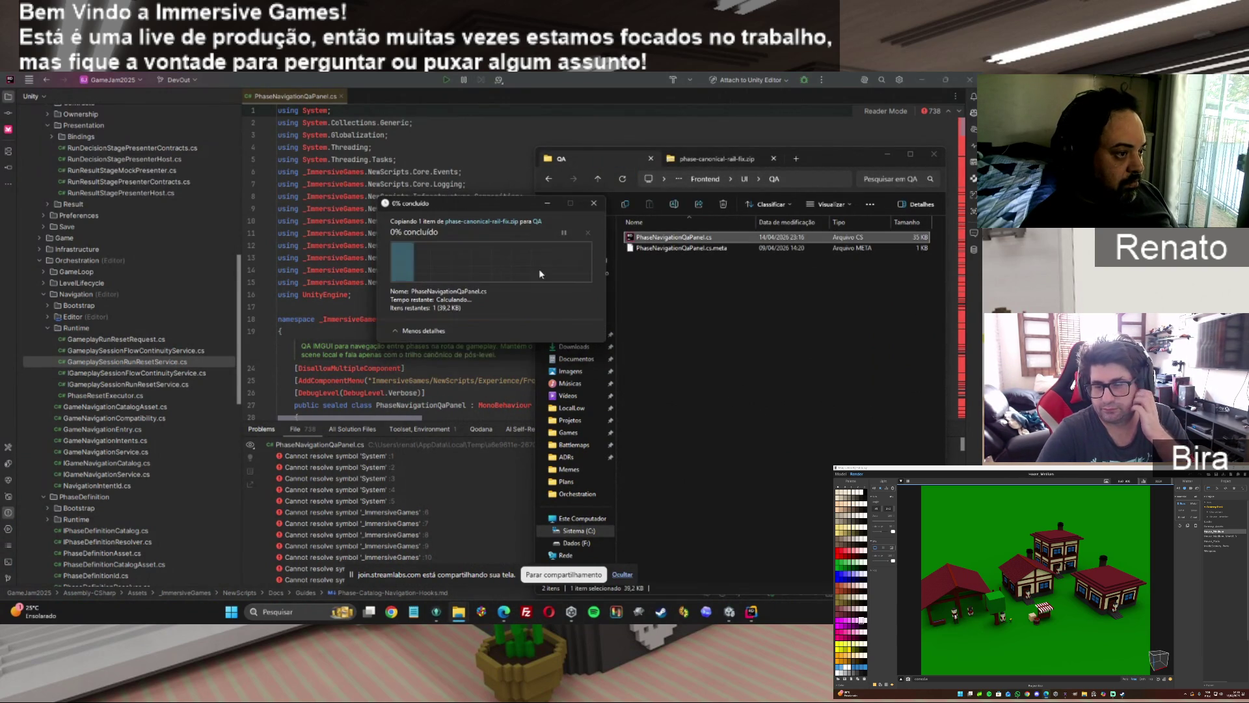
{"action": "left_click", "coordinate": [716, 159]}
{"action": "double_click", "coordinate": [675, 248]}
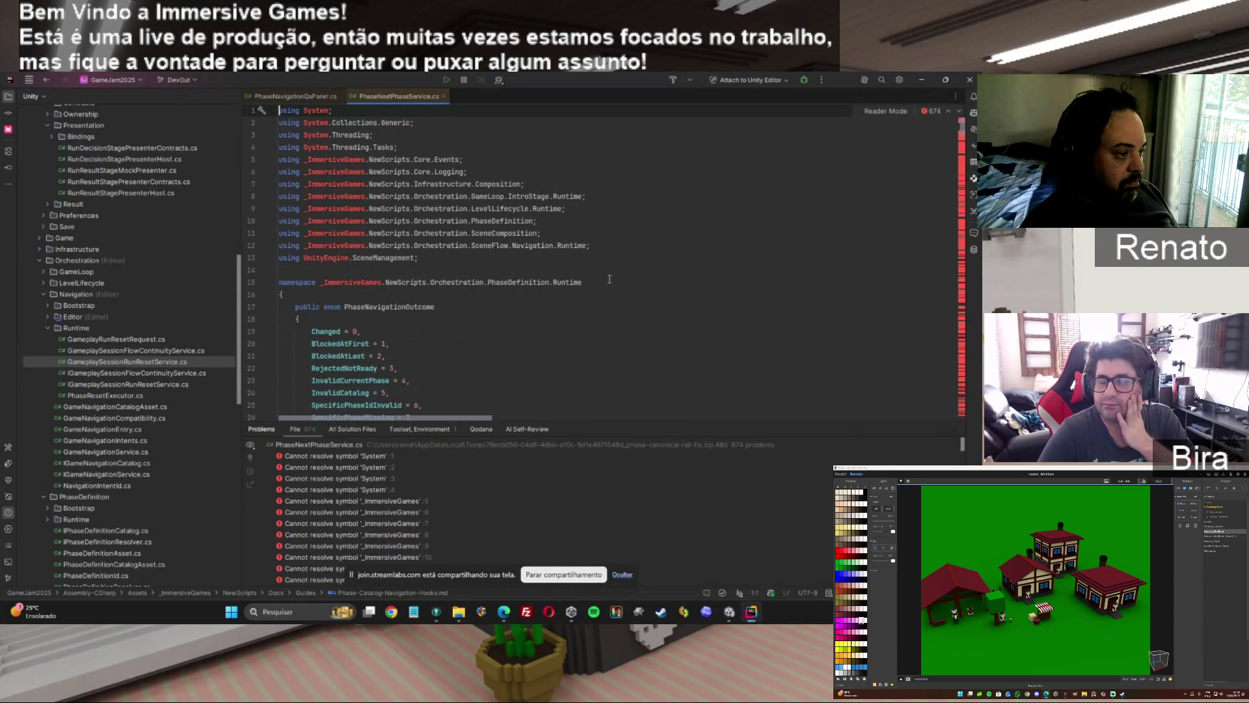
Navigate the project folder from QA to NewScripts > Orchestration > PhaseDefinition > Runtime.
{"action": "key", "text": "alt+Tab"}
{"action": "left_click", "coordinate": [569, 159]}
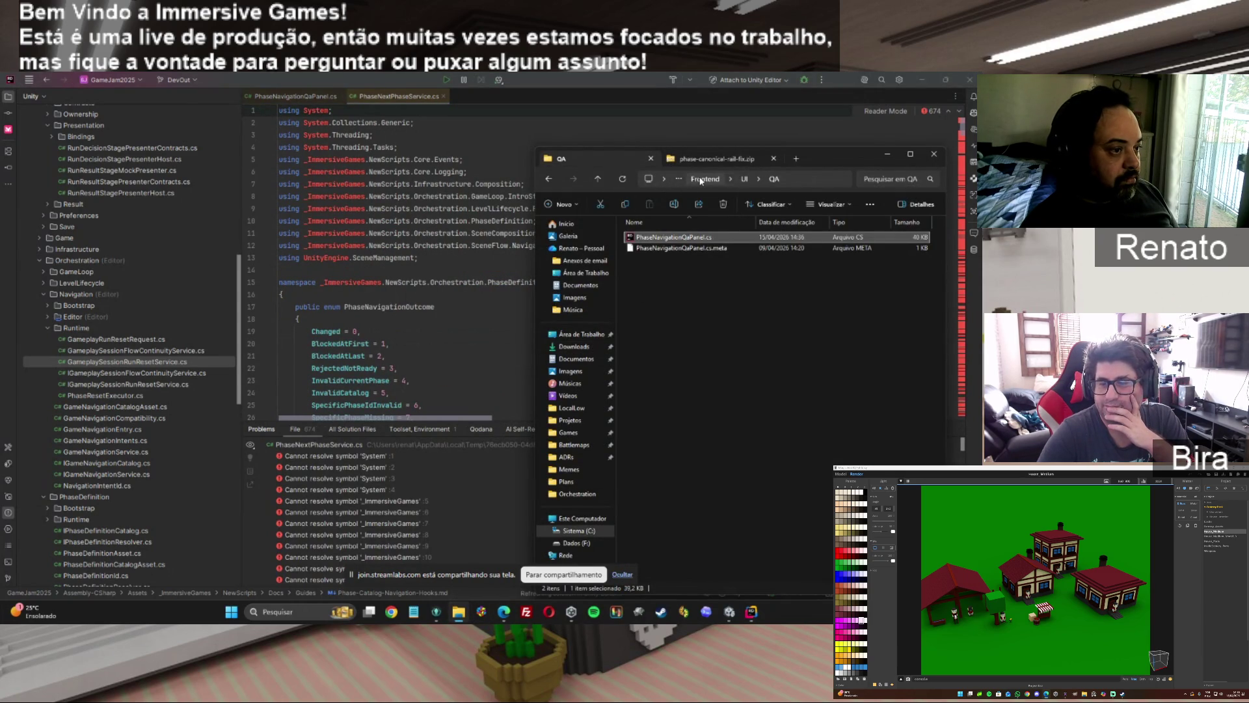
{"action": "left_click", "coordinate": [710, 183]}
{"action": "left_click", "coordinate": [710, 183]}
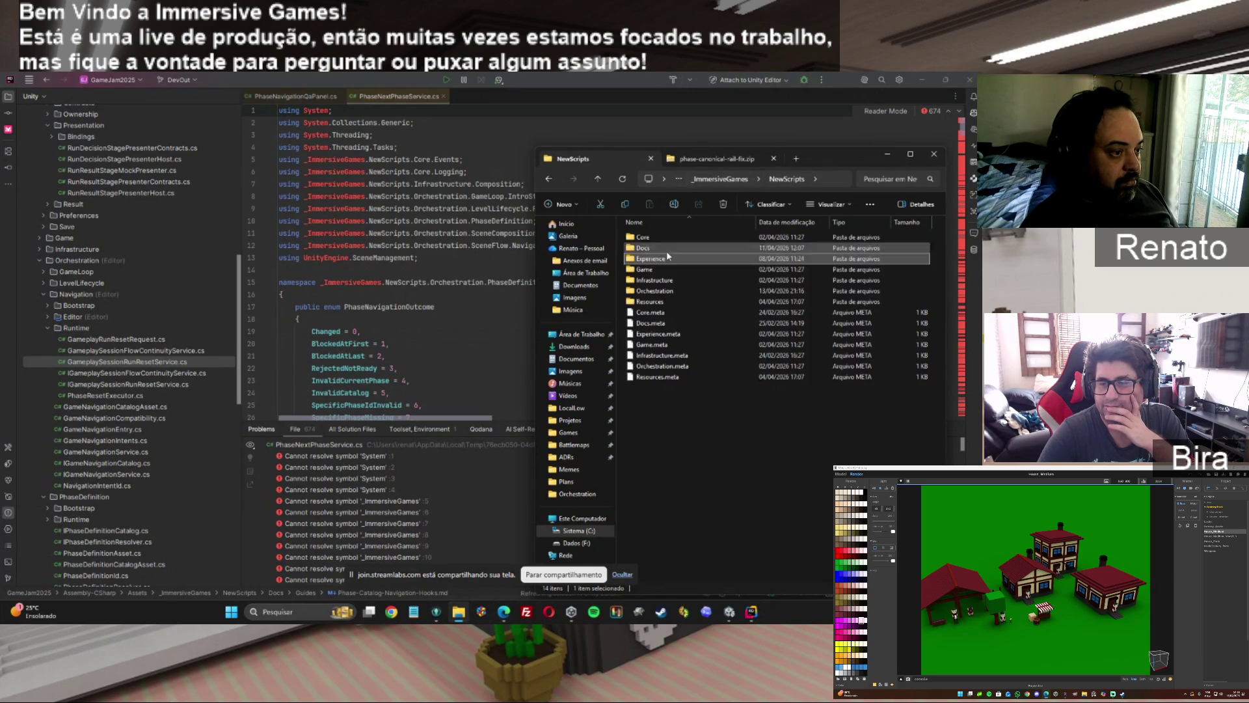
{"action": "double_click", "coordinate": [657, 290]}
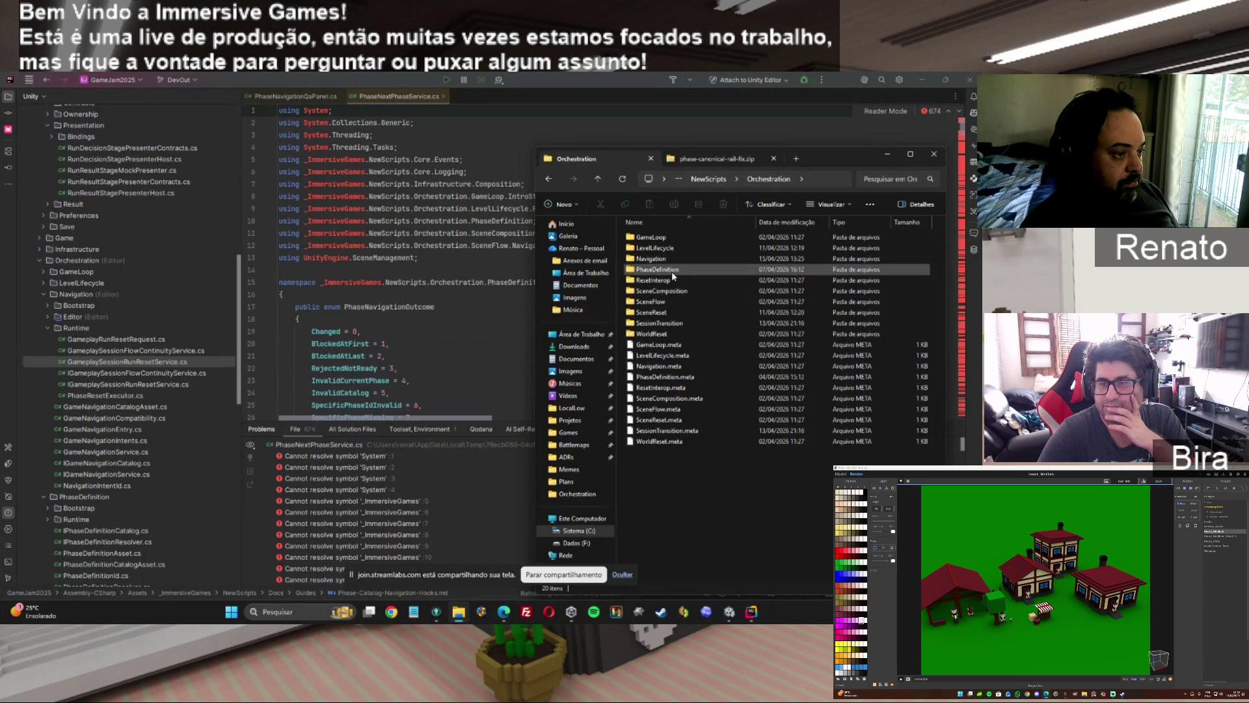
{"action": "double_click", "coordinate": [674, 271]}
{"action": "double_click", "coordinate": [660, 248]}
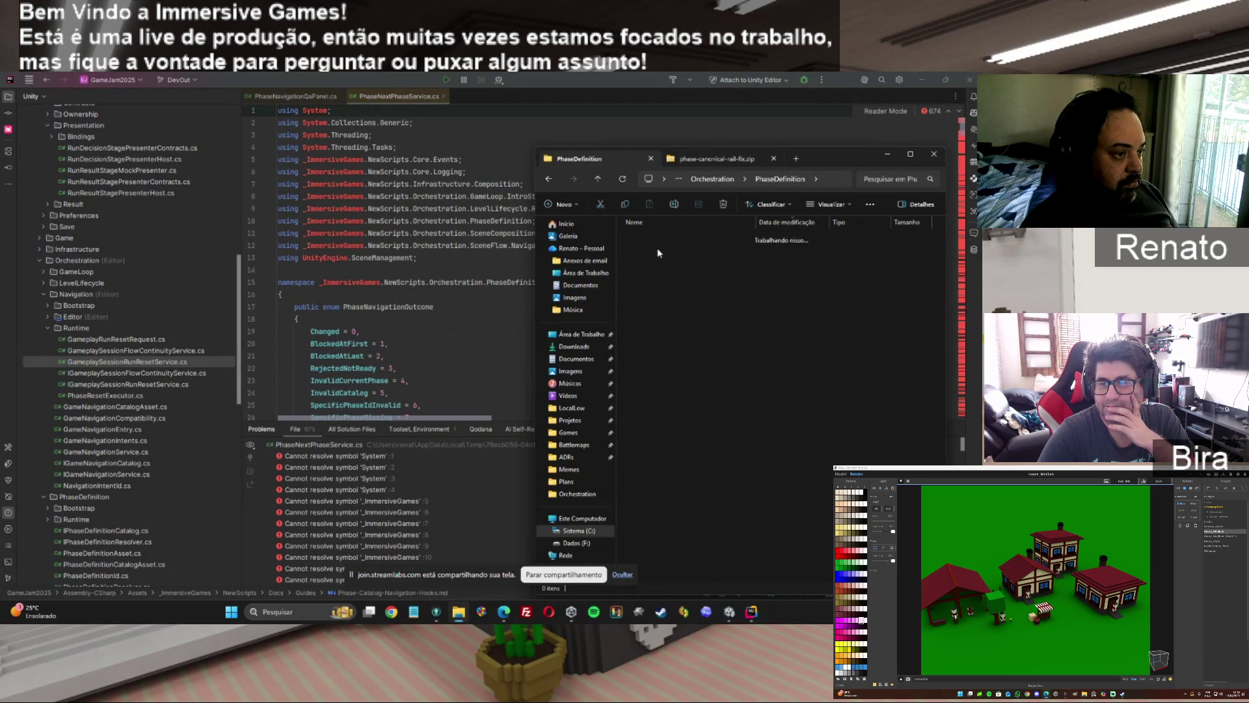
Overwrite Runtime's PhaseNextPhaseService.cs with the package version and close the editor's open files.
{"action": "left_click", "coordinate": [716, 158]}
{"action": "mouse_move", "coordinate": [693, 253]}
{"action": "left_mouse_down"}
{"action": "mouse_move", "coordinate": [624, 167]}
{"action": "mouse_move", "coordinate": [721, 303]}
{"action": "left_mouse_up"}
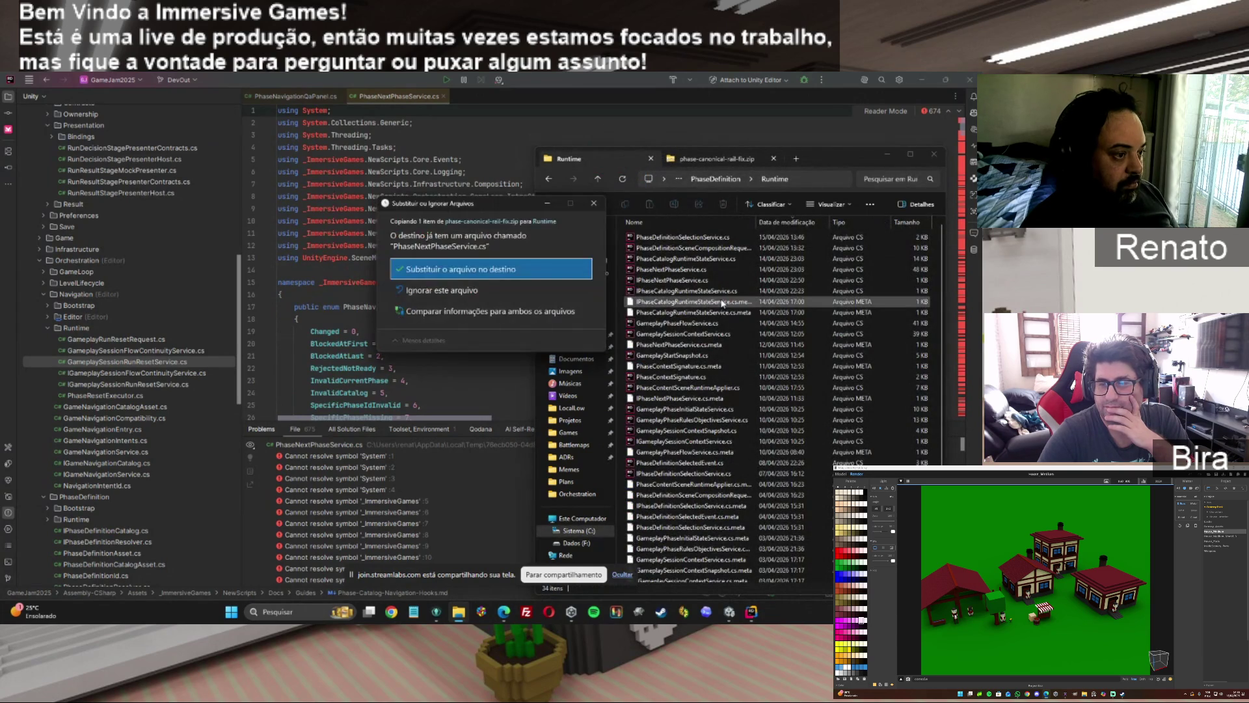
{"action": "left_click", "coordinate": [485, 274]}
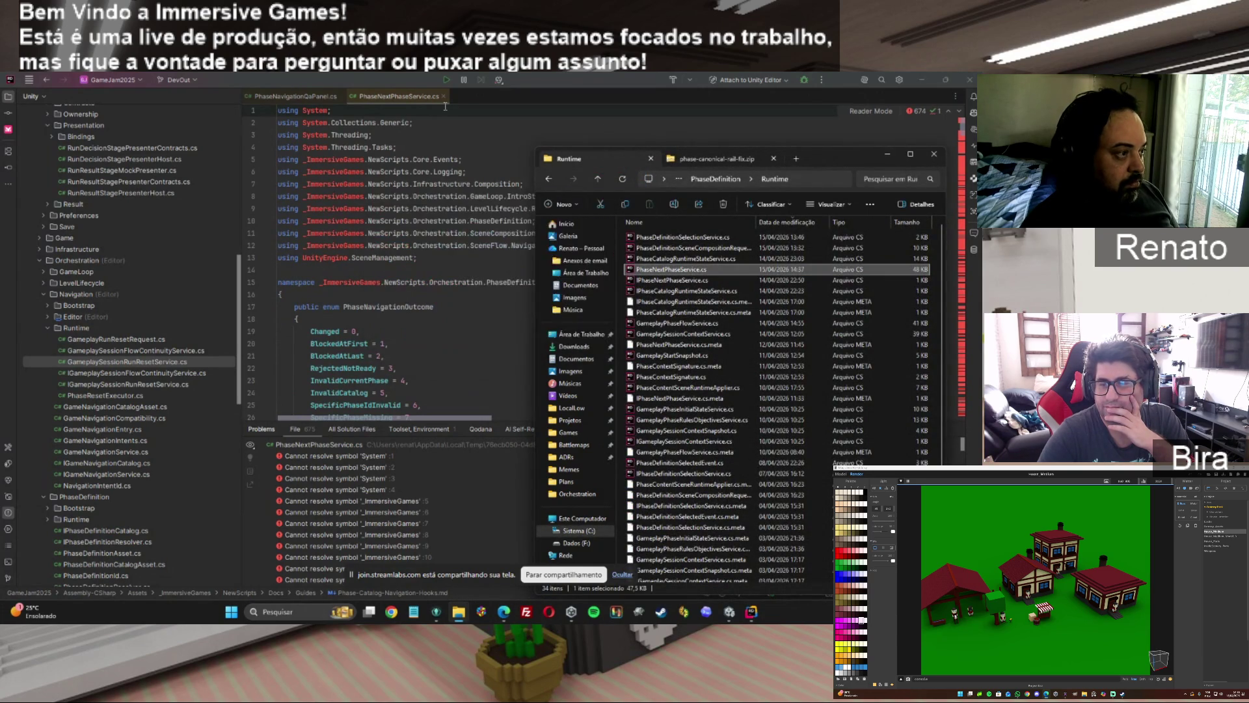
{"action": "left_click", "coordinate": [443, 96]}
{"action": "left_click", "coordinate": [344, 95]}
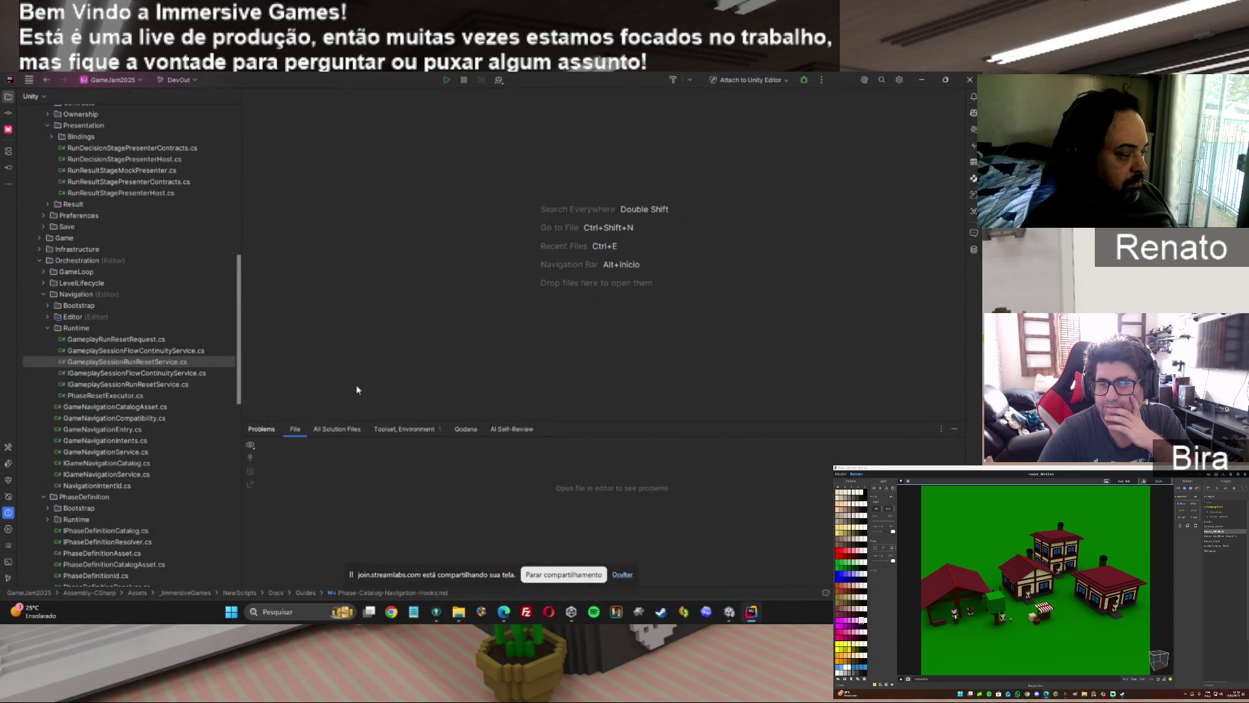
Select GameNavigationCompatibility.cs in Rider, then switch to Unity and enter play mode.
{"action": "left_click", "coordinate": [117, 418]}
{"action": "left_click", "coordinate": [728, 613]}
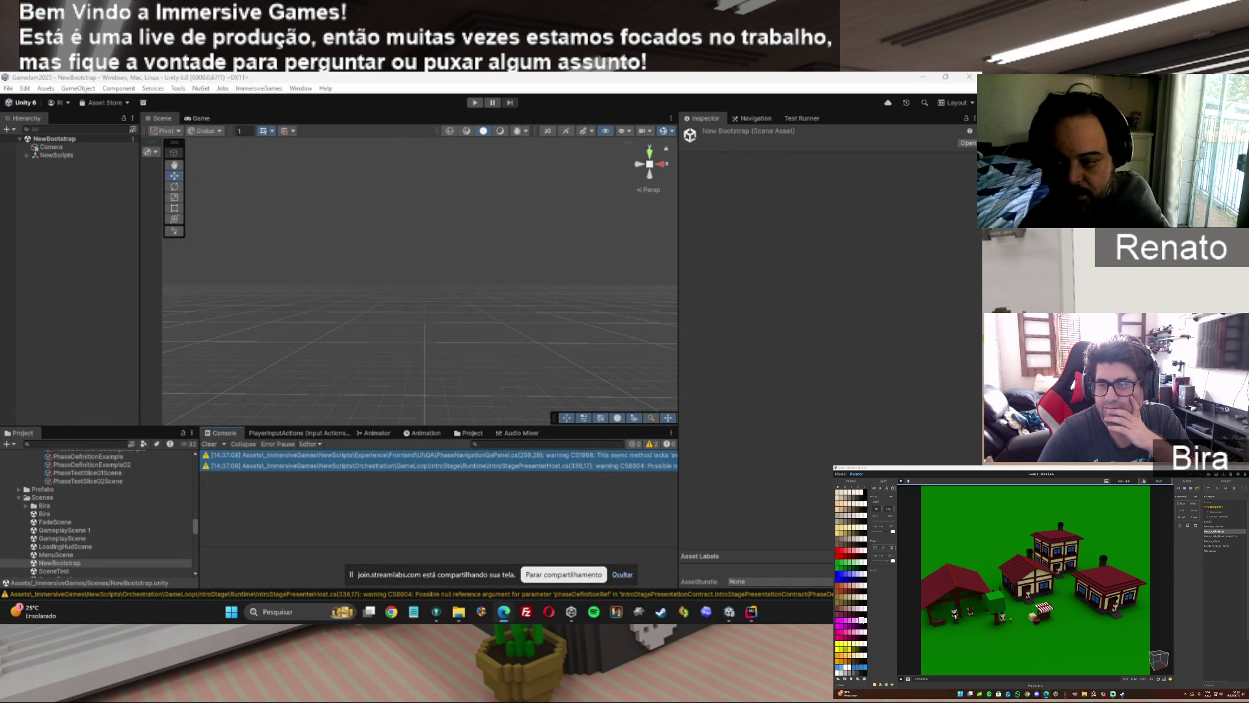
{"action": "left_click", "coordinate": [474, 102]}
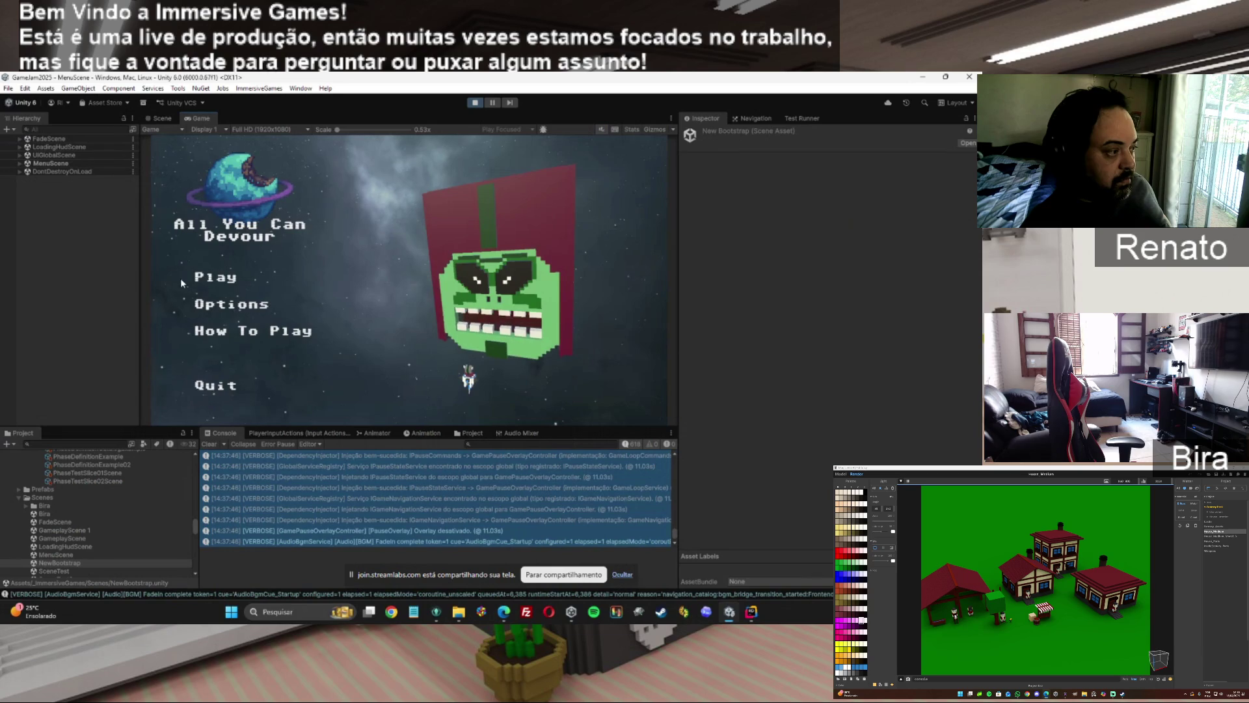
Play from the main menu, pass IntroStage, win a Victory, and advance via QA Next.
{"action": "left_click", "coordinate": [226, 283]}
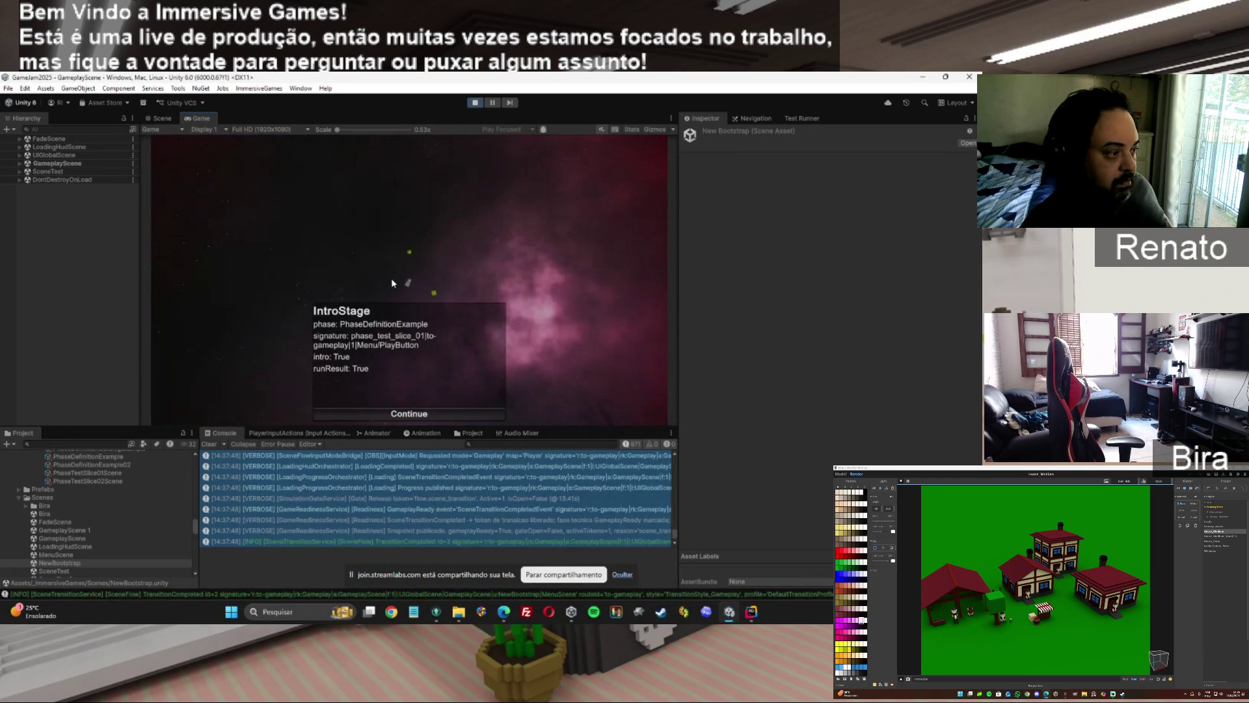
{"action": "left_click", "coordinate": [383, 412]}
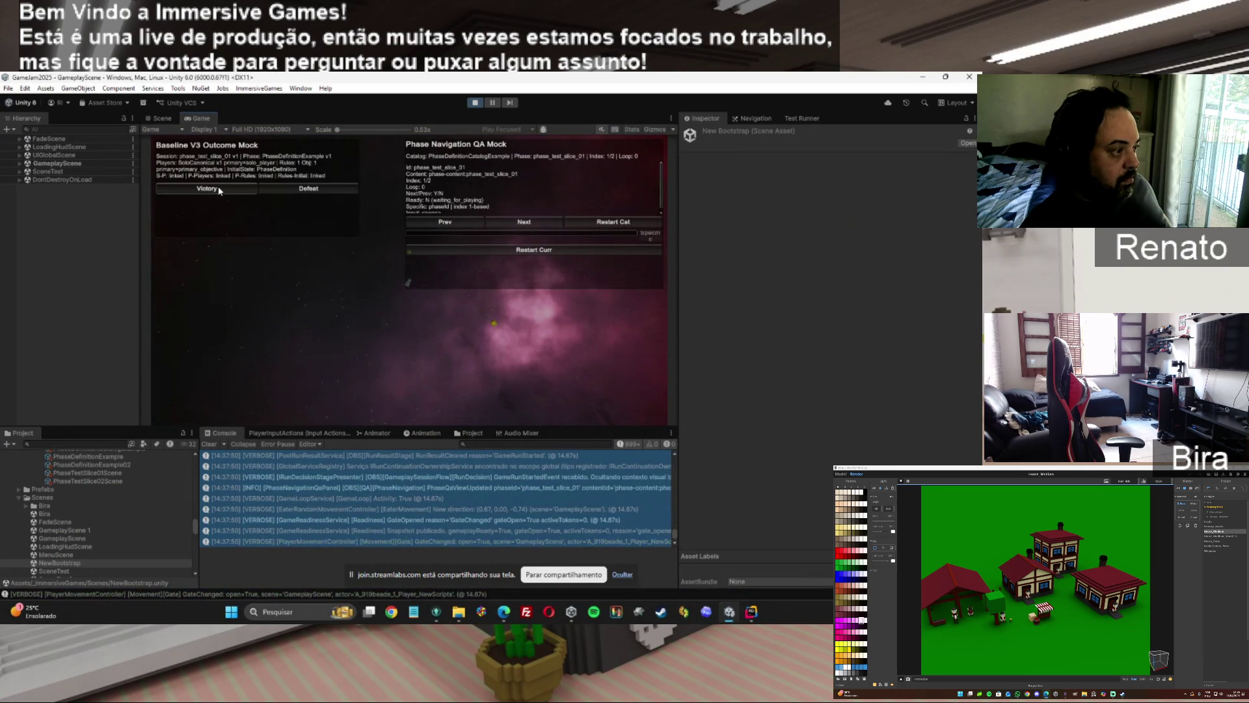
{"action": "left_click", "coordinate": [513, 221]}
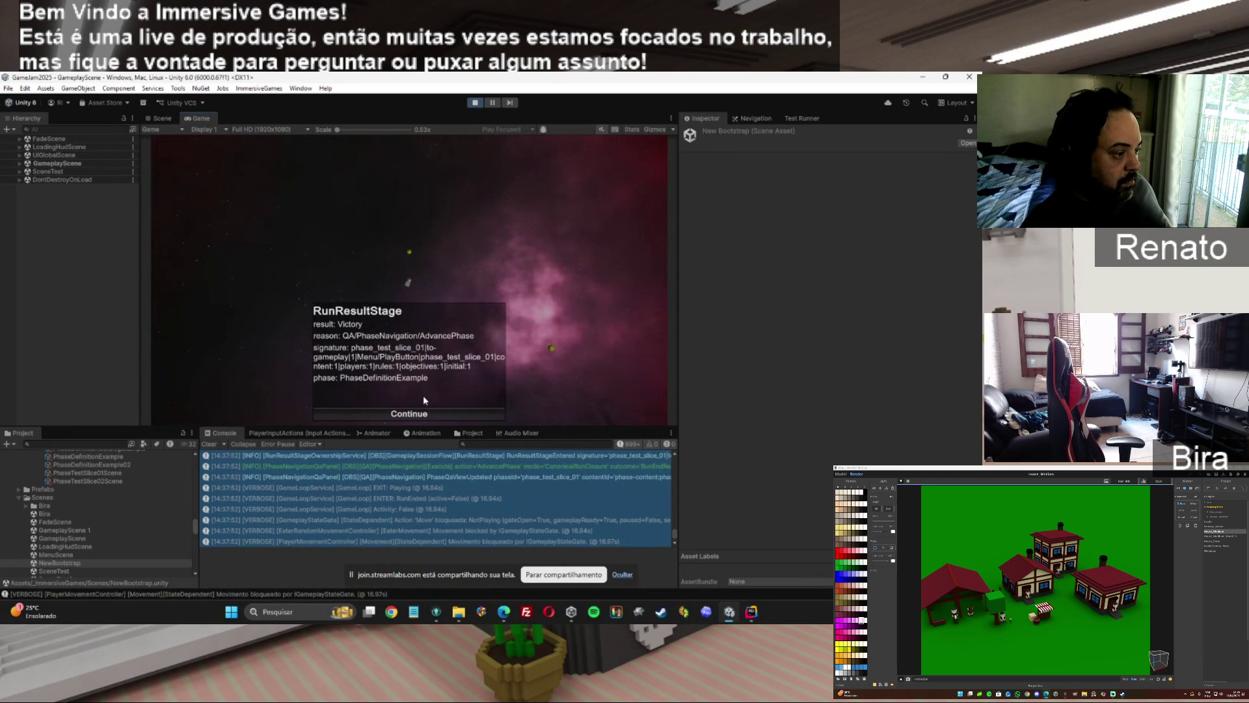
{"action": "left_click", "coordinate": [395, 414]}
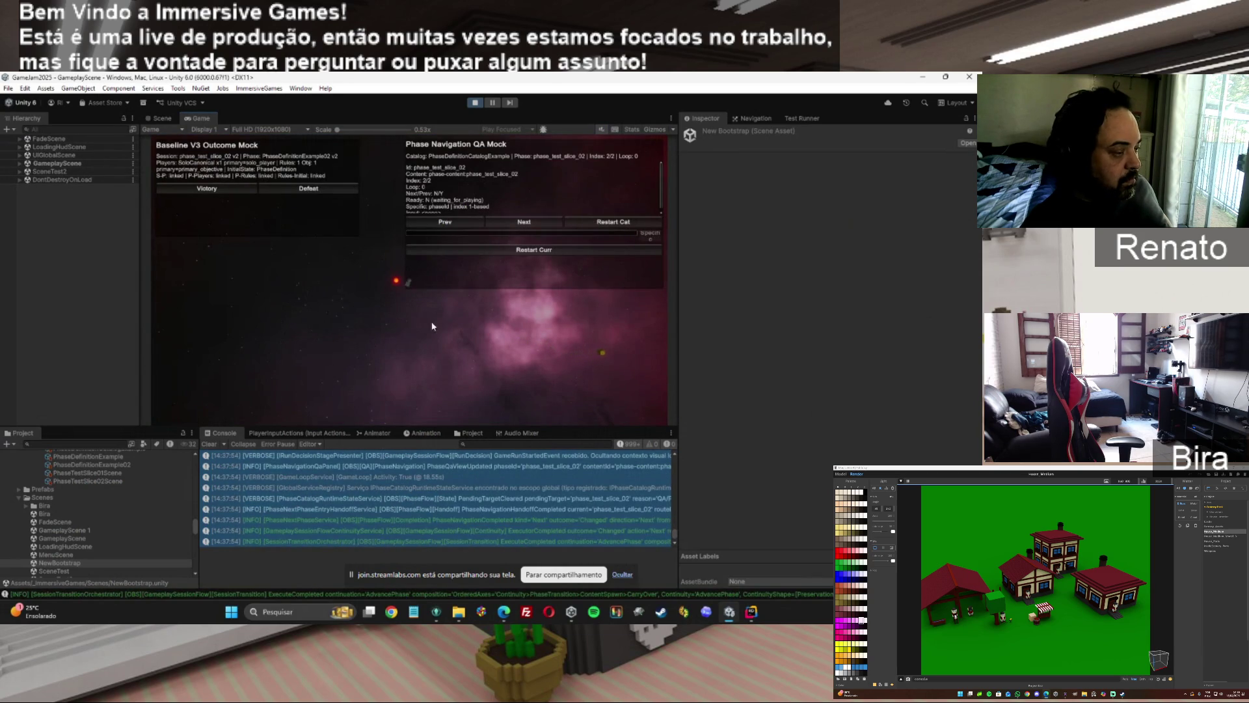
{"action": "left_click", "coordinate": [524, 221]}
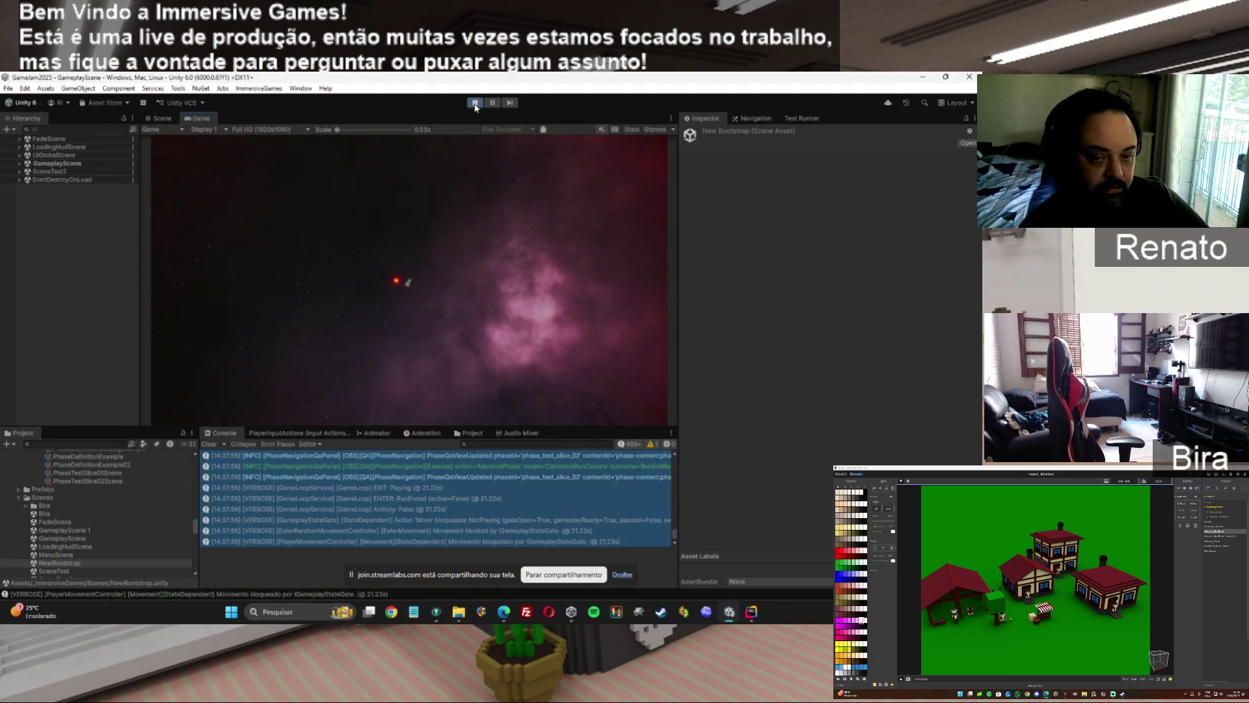
Stop play mode, inspect a Console log entry, and switch to the ChatGPT conversation.
{"action": "left_click", "coordinate": [474, 102]}
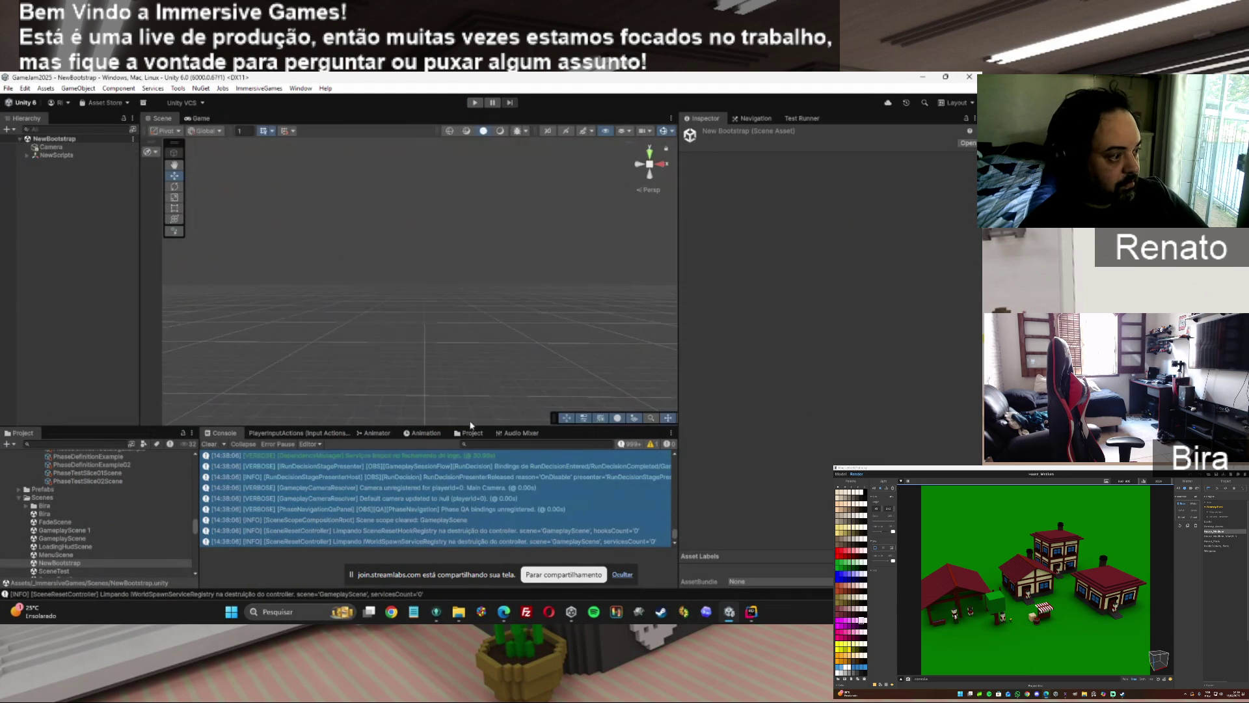
{"action": "left_click", "coordinate": [415, 487]}
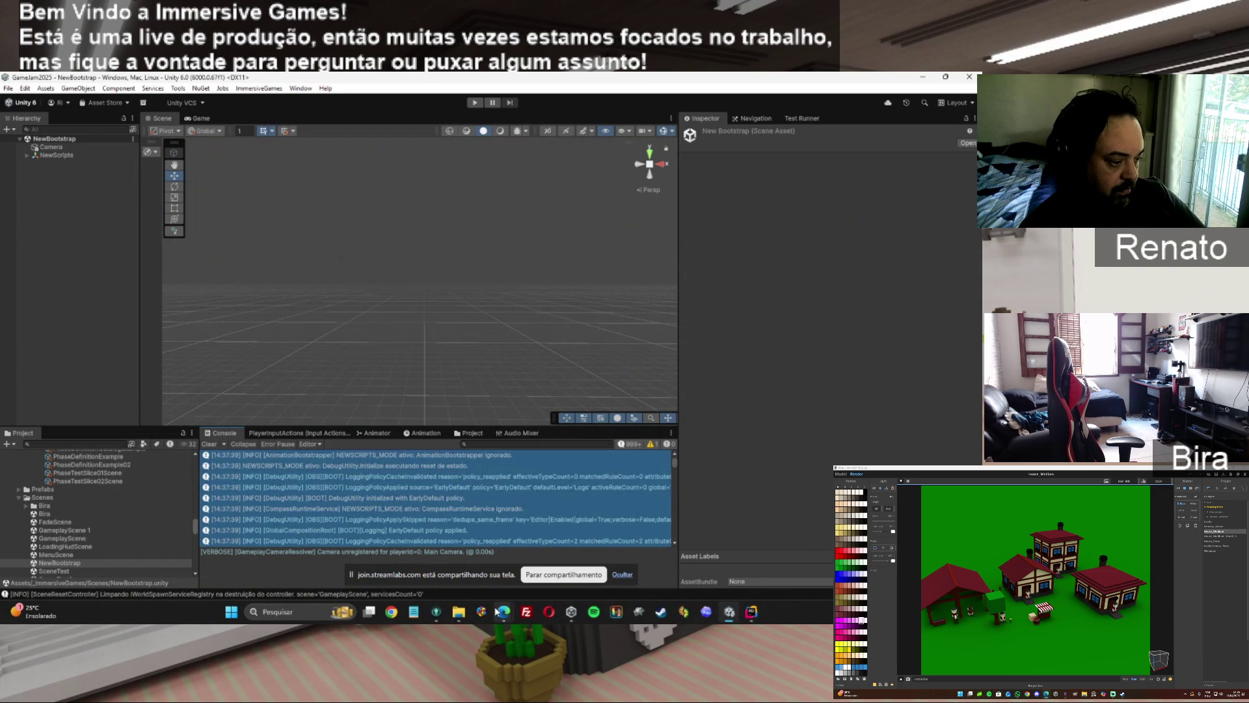
{"action": "mouse_move", "coordinate": [504, 611]}
{"action": "left_click", "coordinate": [611, 550]}
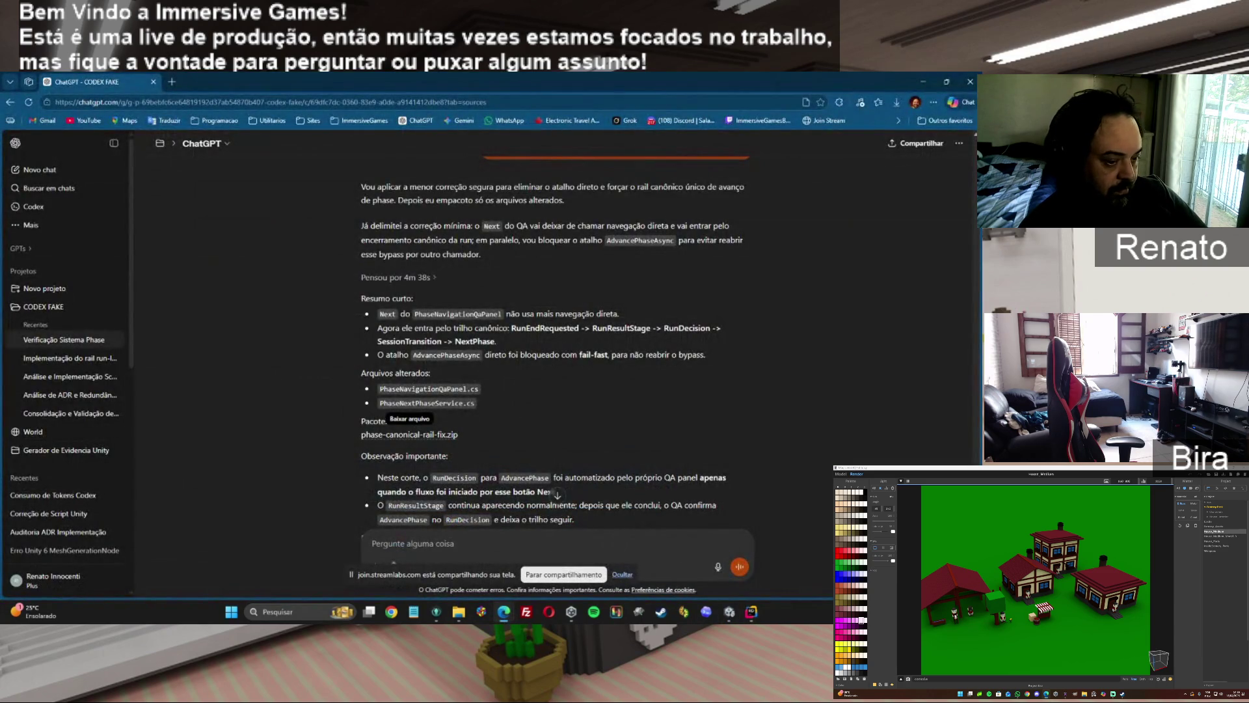
Write 'mas isso quebra o rearm, porque provavelmente o rearm não é canonico...' and fix its spacing.
{"action": "scroll", "coordinate": [409, 434], "scroll_direction": "down", "scroll_amount": 2}
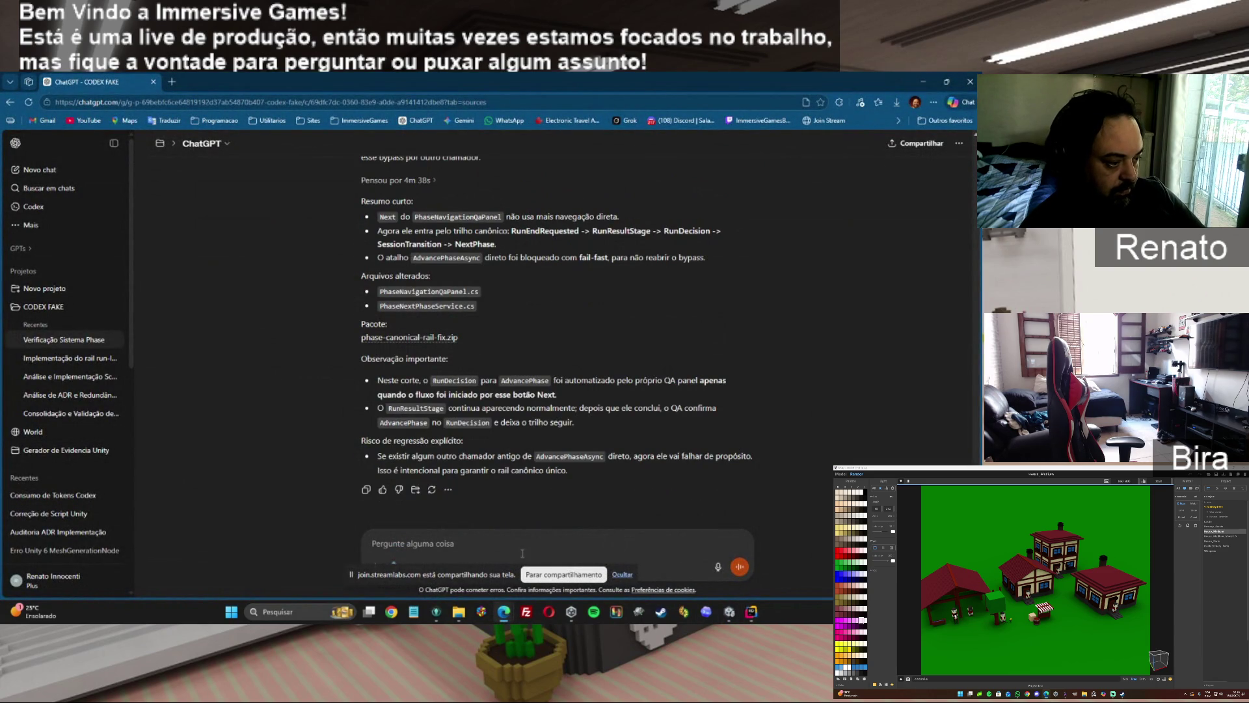
{"action": "type", "text": "mas isso quebra o "}
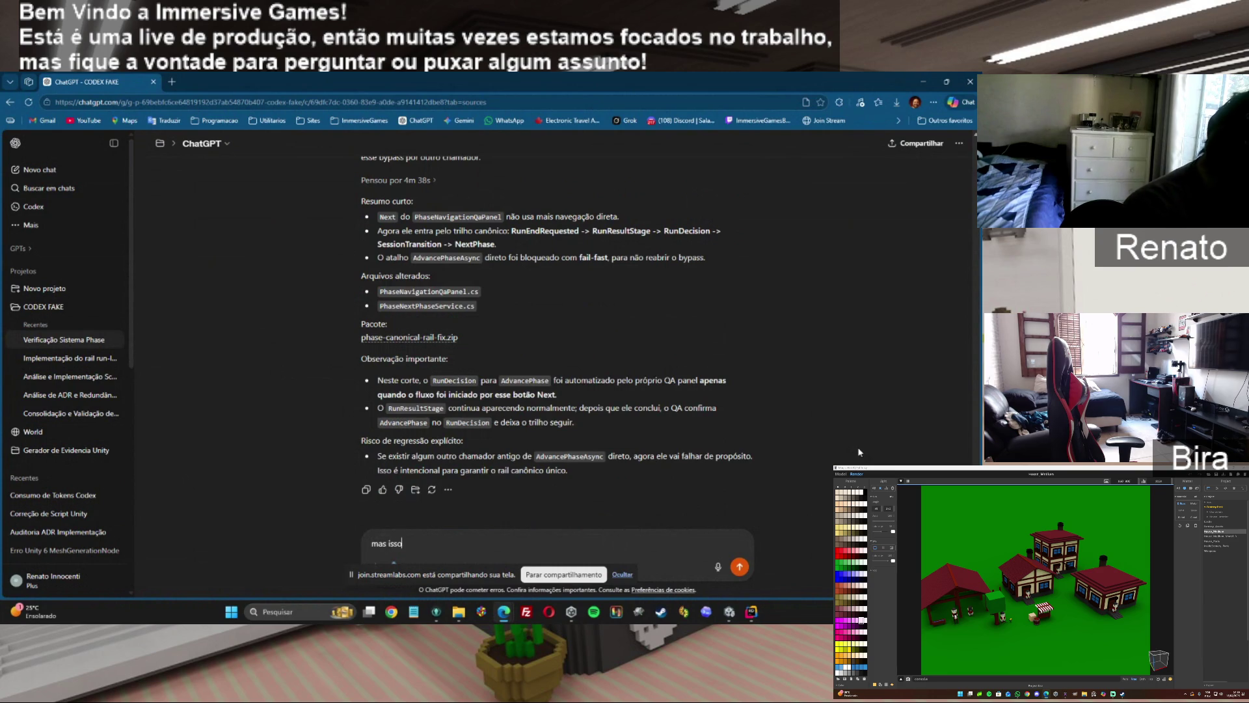
{"action": "type", "text": "rea"}
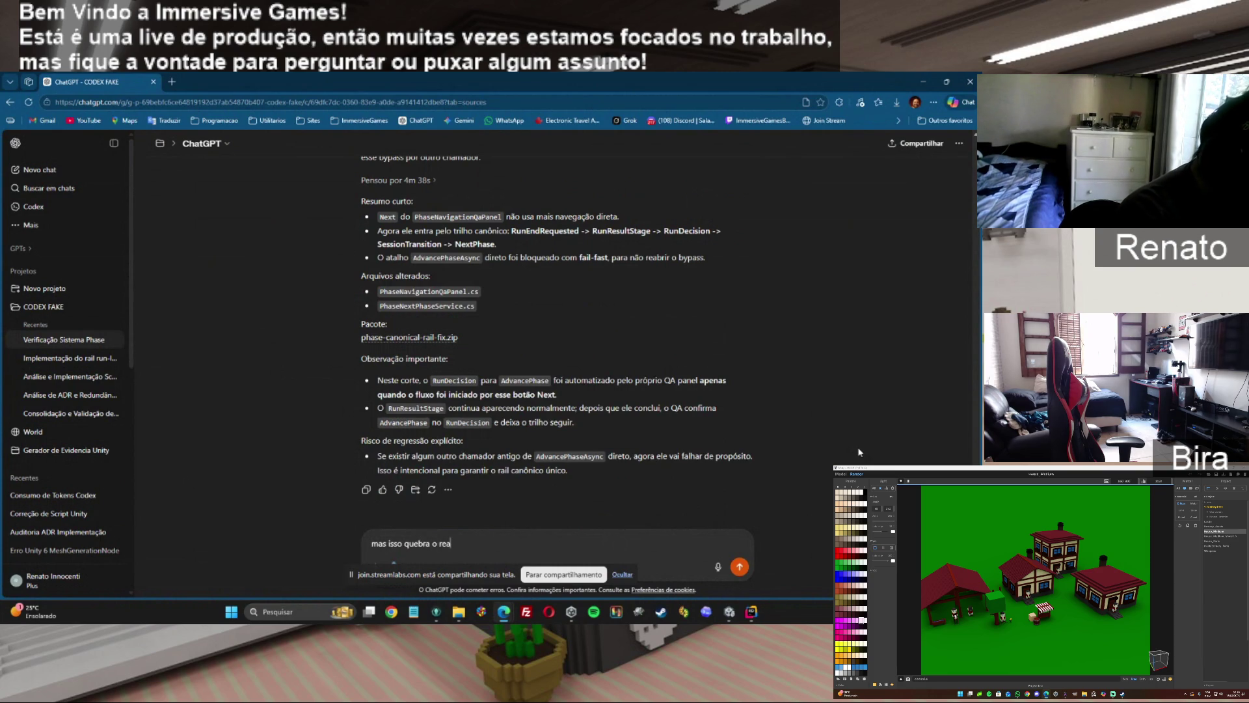
{"action": "type", "text": "rm, porque pr"}
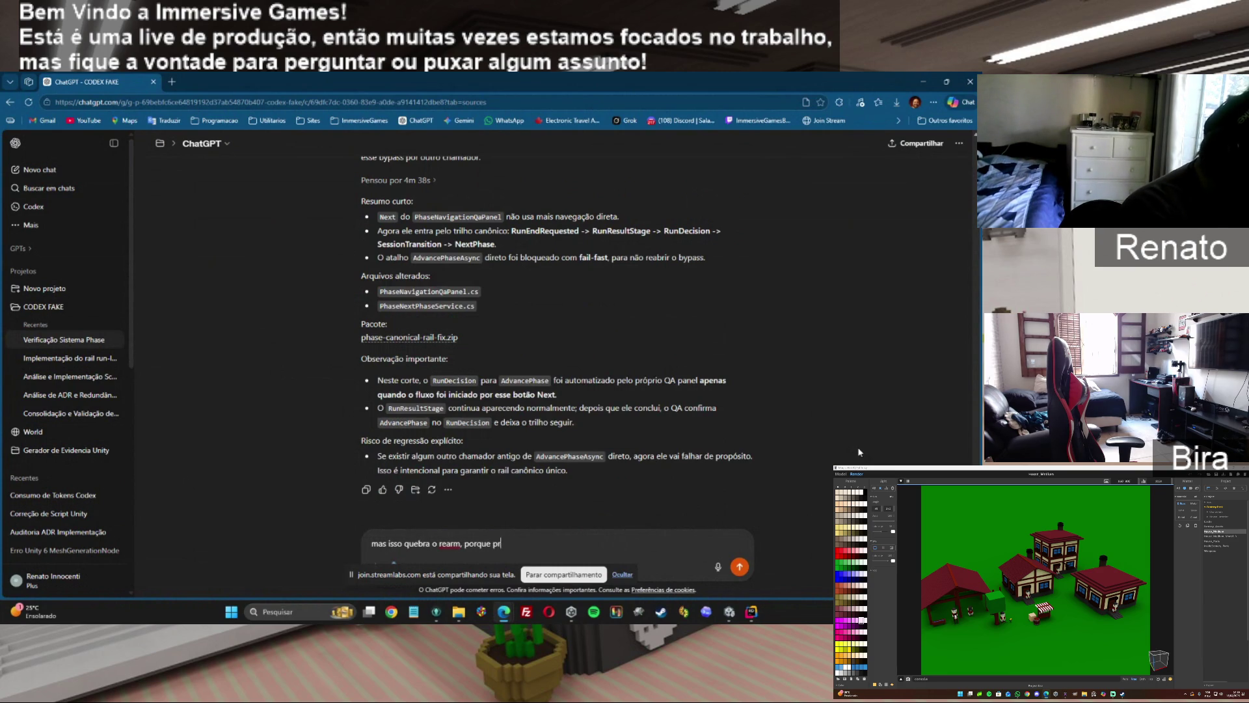
{"action": "type", "text": "ovavelmente orearm não écanonico"}
{"action": "key", "text": "Left"}
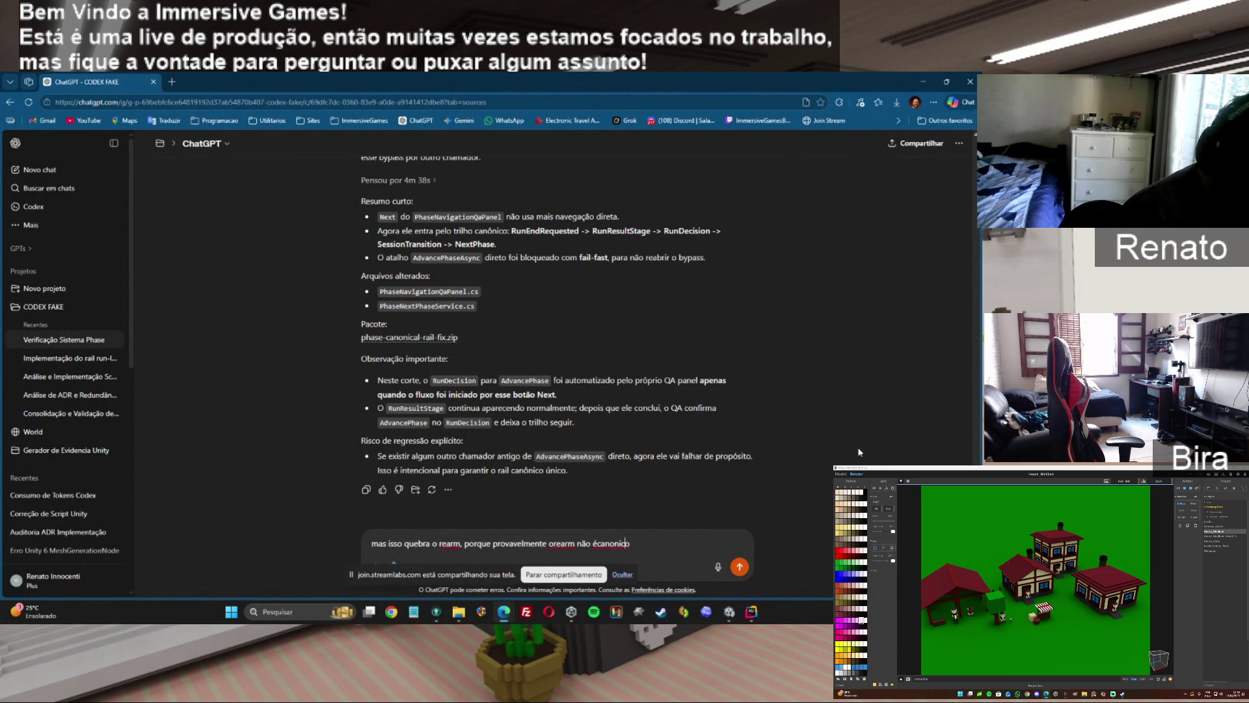
{"action": "key", "text": "Right"}
{"action": "type", "text": "canonico"}
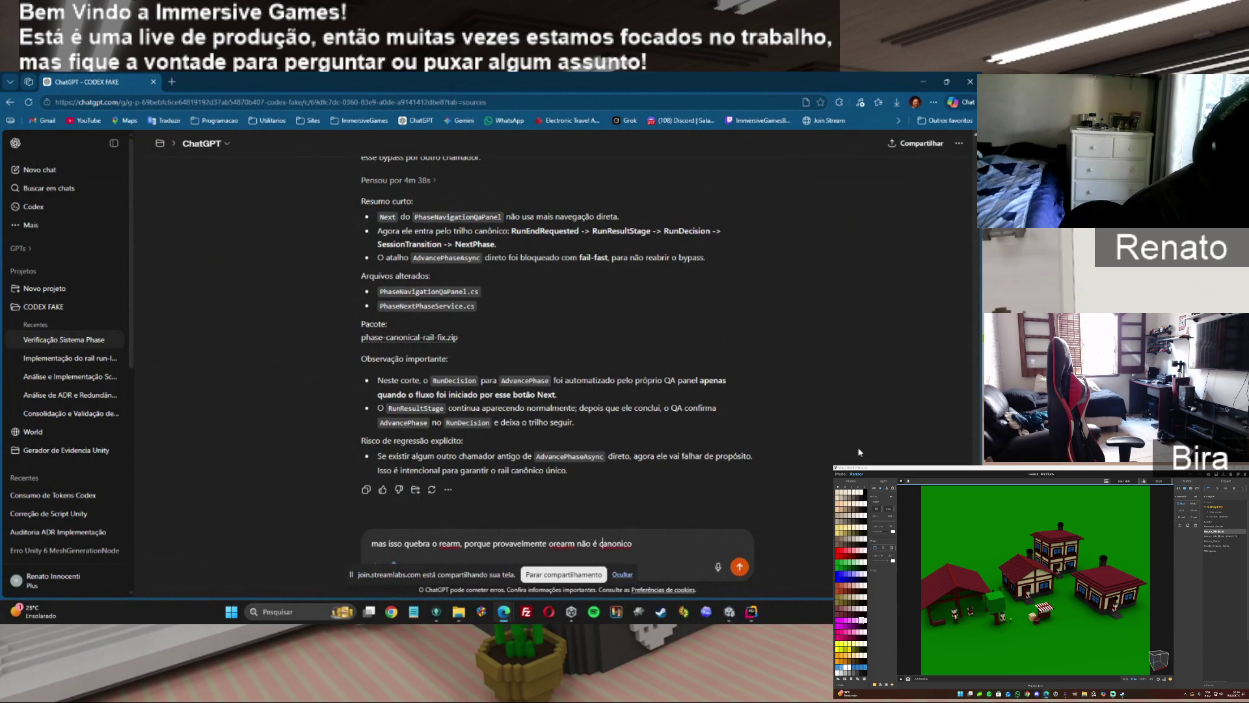
{"action": "type", "text": " o que"}
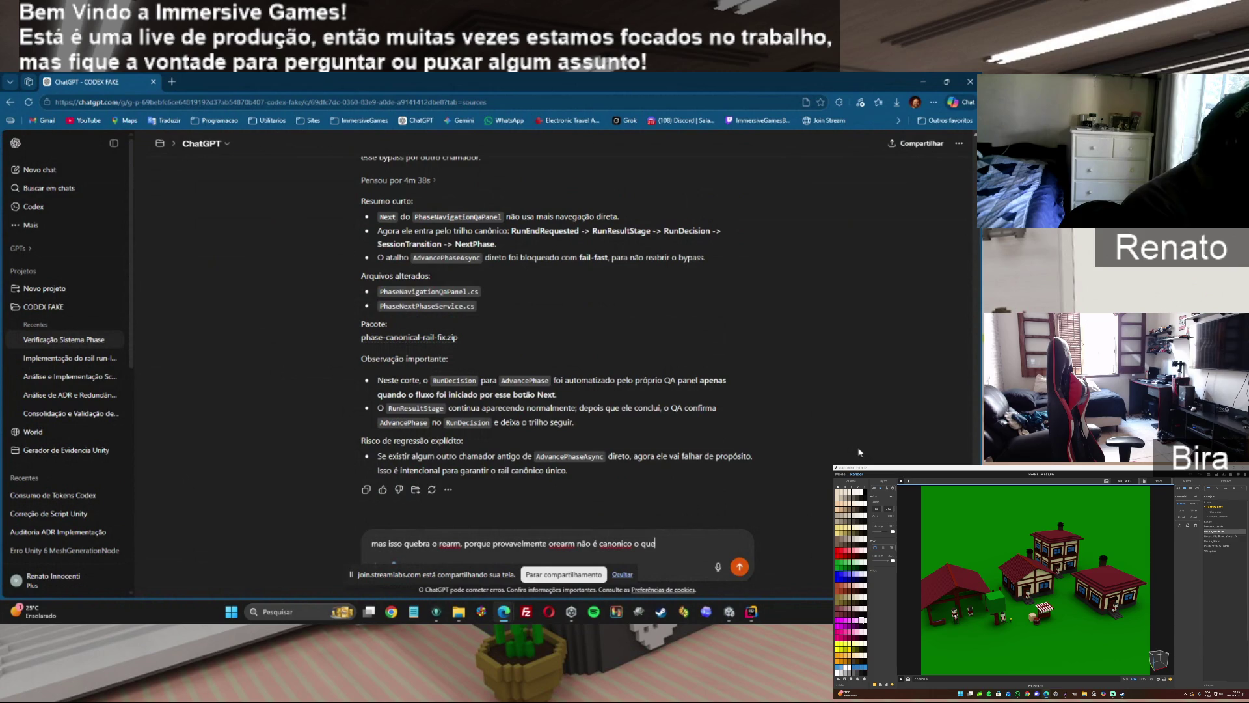
{"action": "type", "text": " éum novo"}
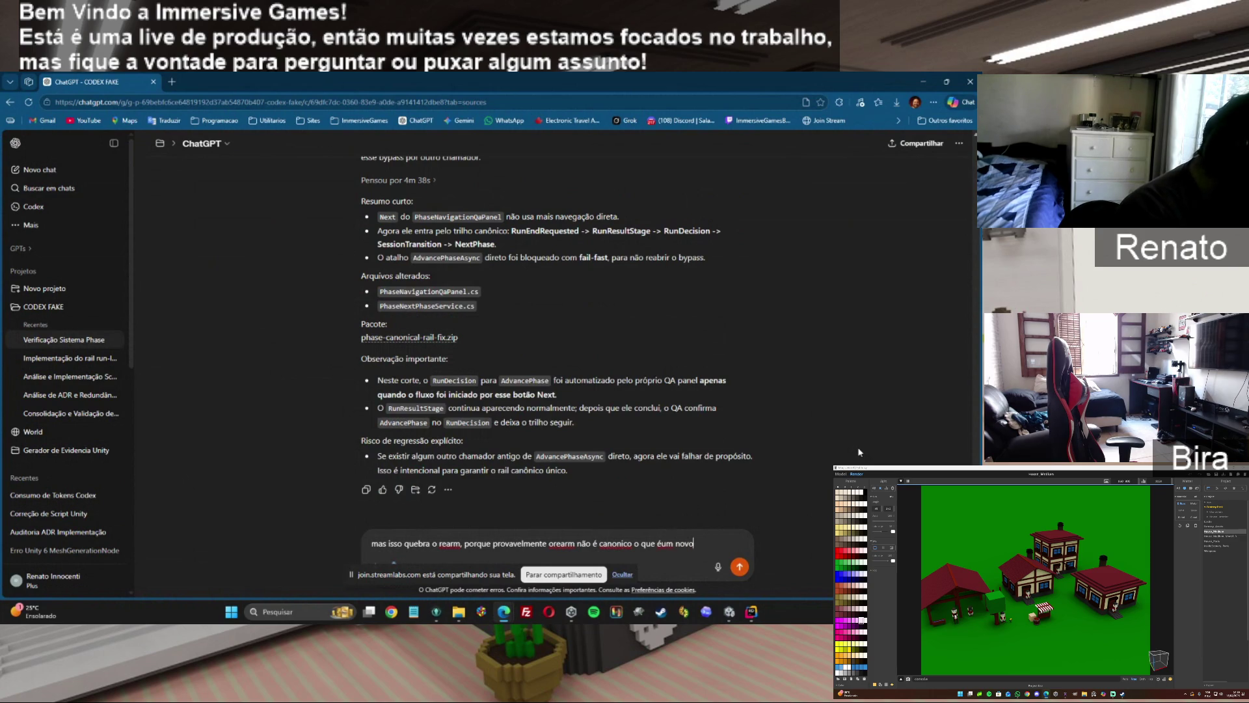
{"action": "type", "text": " problema."}
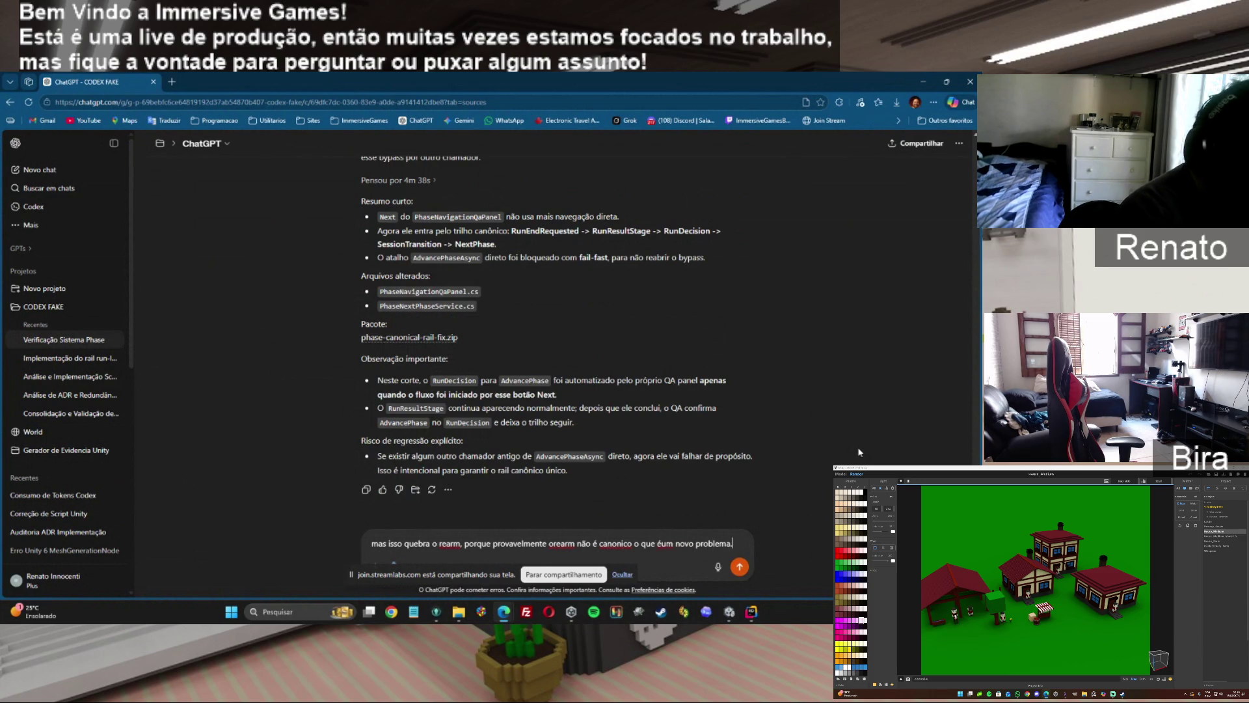
{"action": "left_click", "coordinate": [555, 543]}
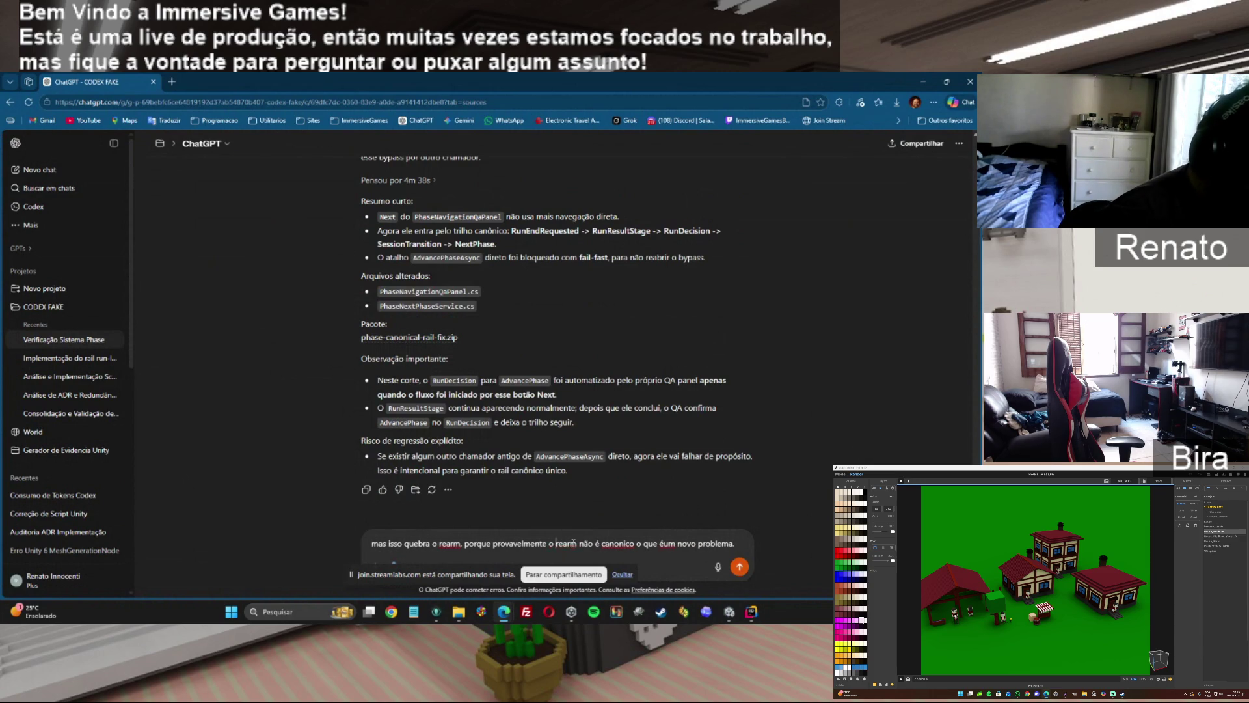
{"action": "left_click", "coordinate": [734, 543]}
{"action": "left_click", "coordinate": [665, 543]}
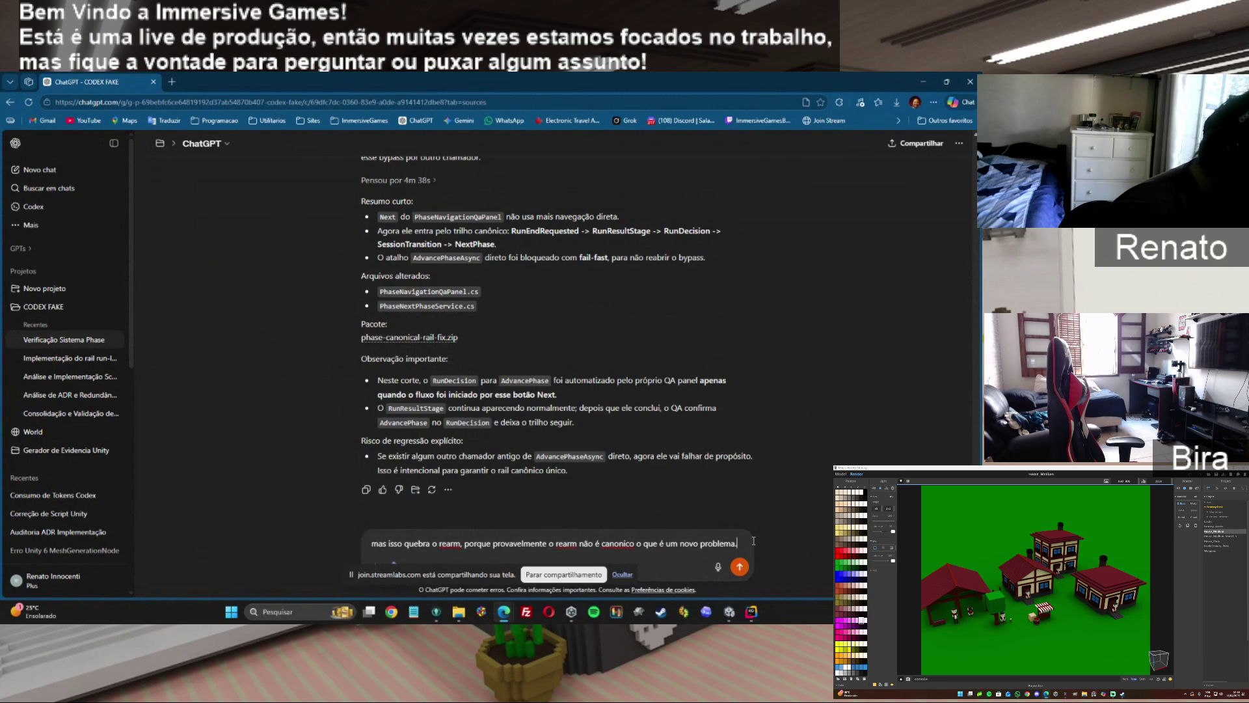
Paste the console log, describe the no-intro-to-intro-and-result rearm failure, and send.
{"action": "key", "text": "shift+Return"}
{"action": "key", "text": "ctrl+v"}
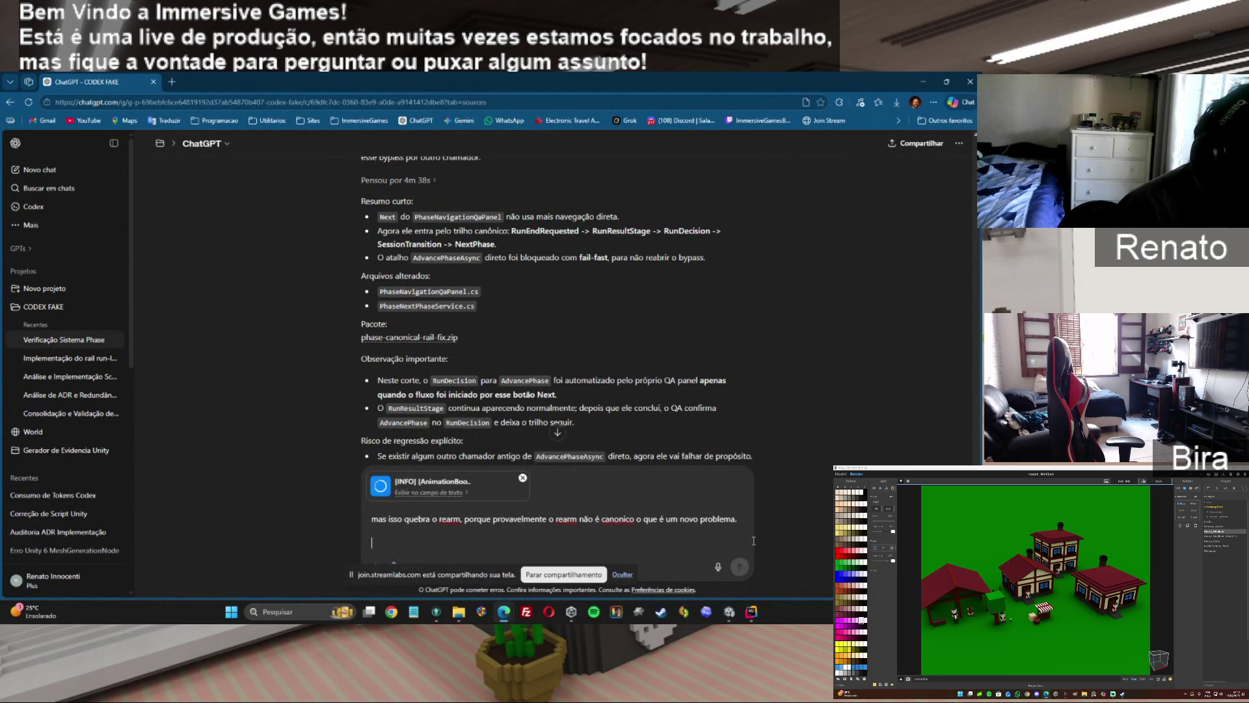
{"action": "type", "text": "quand"}
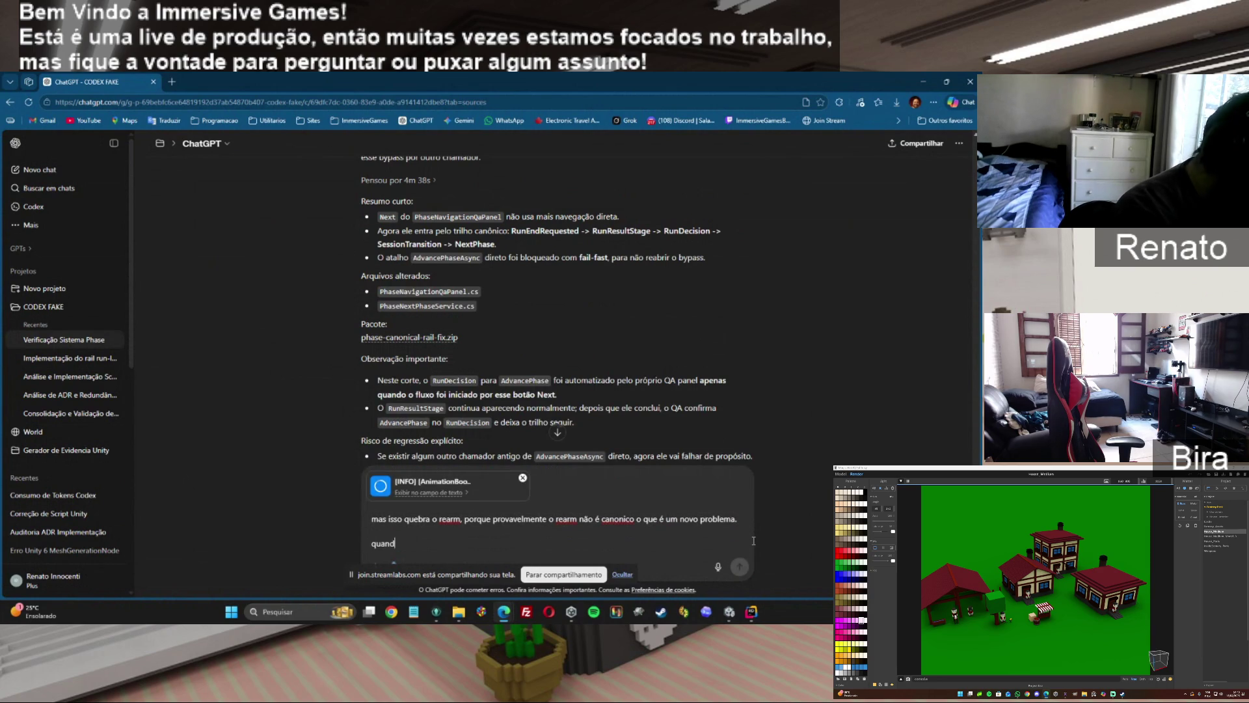
{"action": "type", "text": "o eu saio de u"}
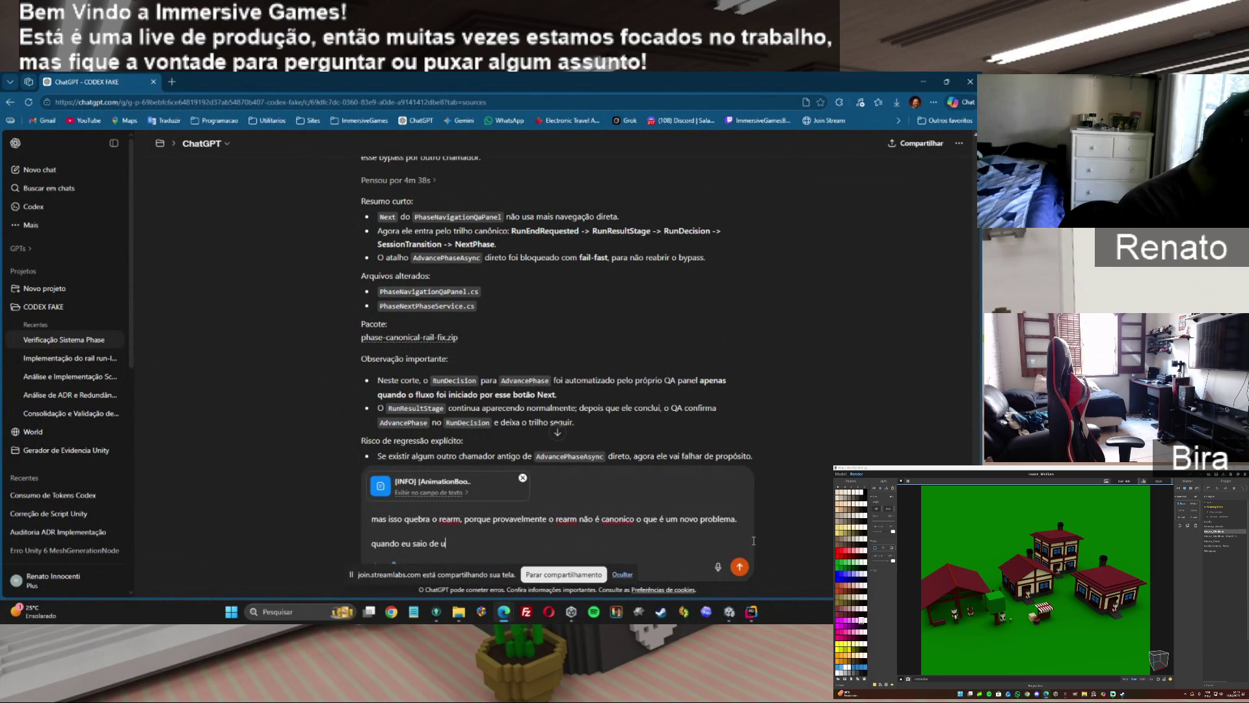
{"action": "type", "text": "m S"}
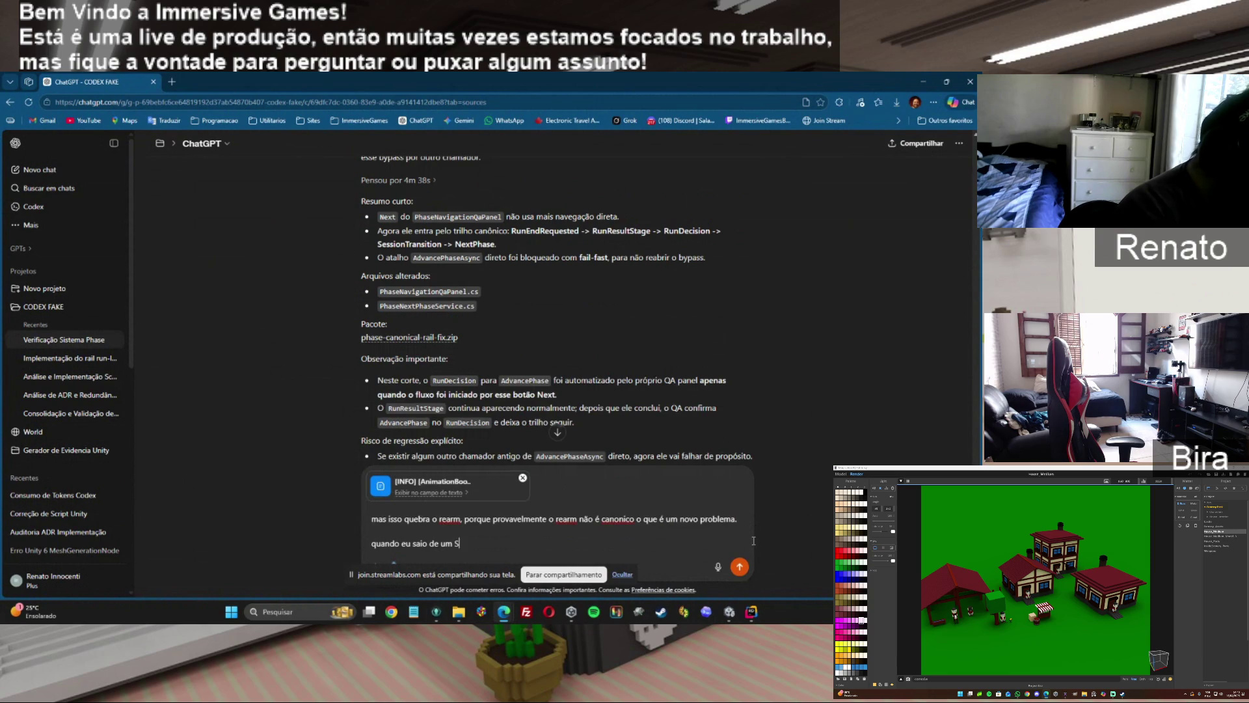
{"action": "type", "text": "em intro e sem "}
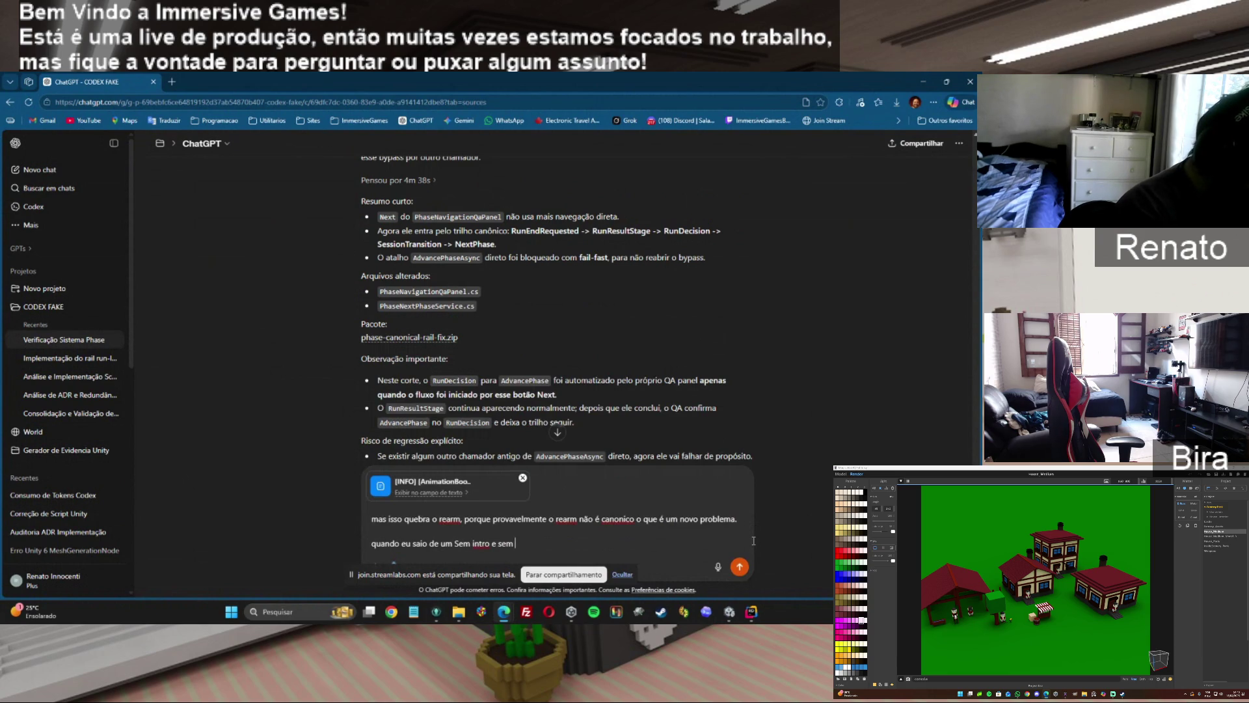
{"action": "type", "text": "result"}
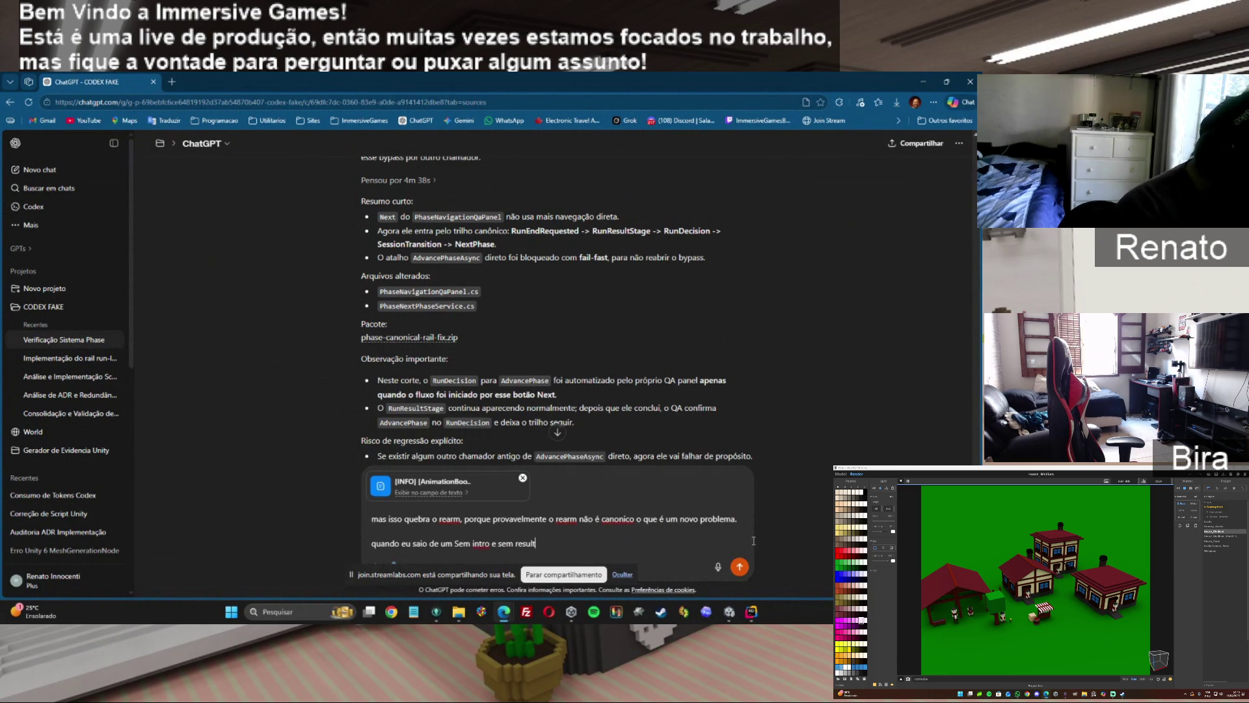
{"action": "type", "text": " para "}
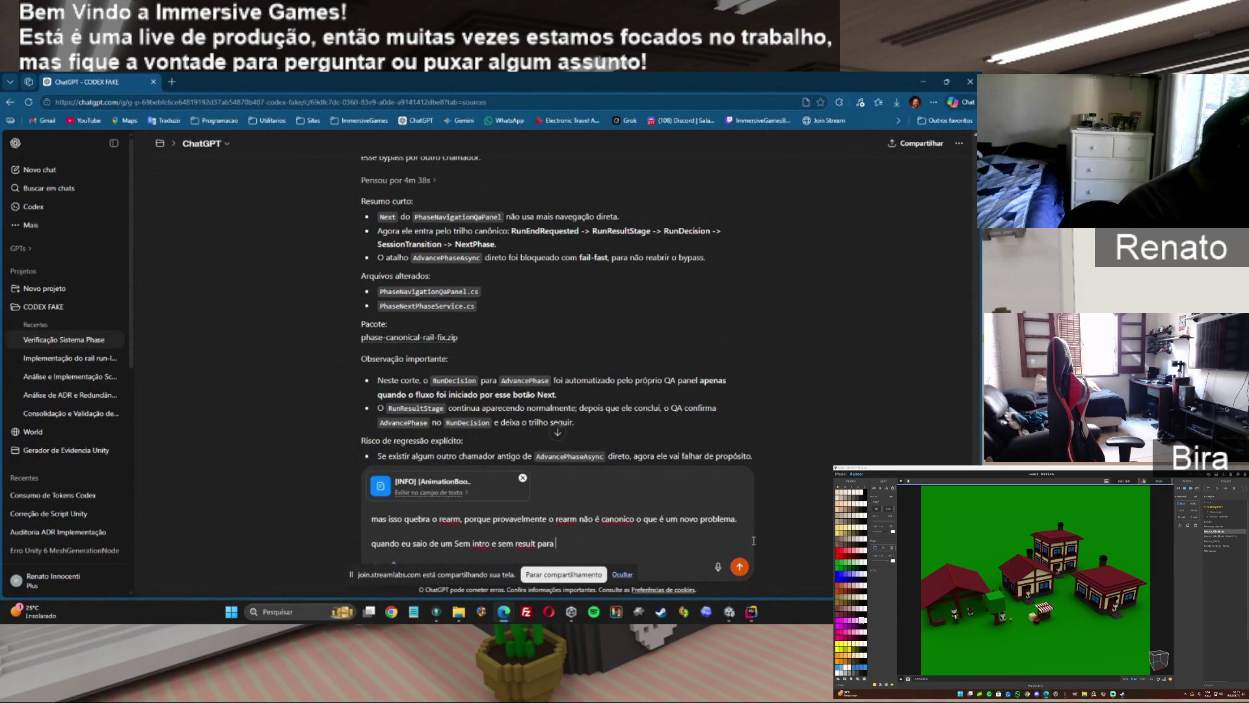
{"action": "type", "text": "um com os doi"}
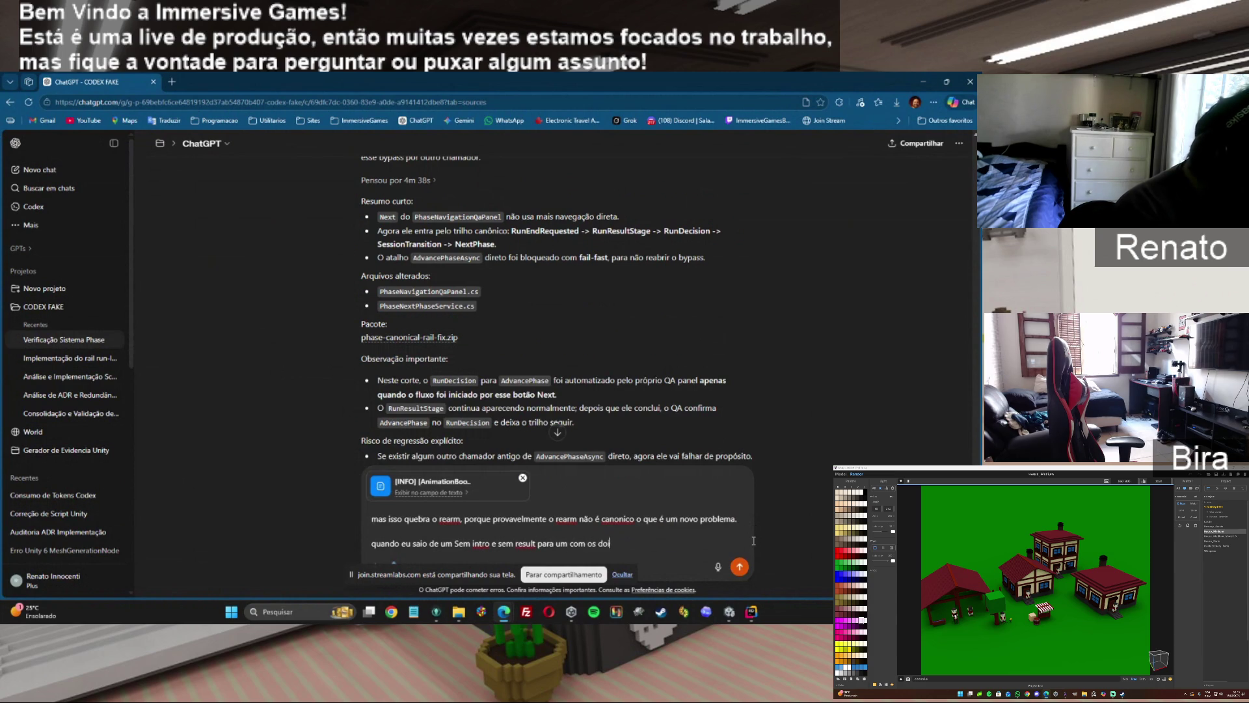
{"action": "type", "text": "s, ele não rearma es"}
{"action": "type", "text": "tes"}
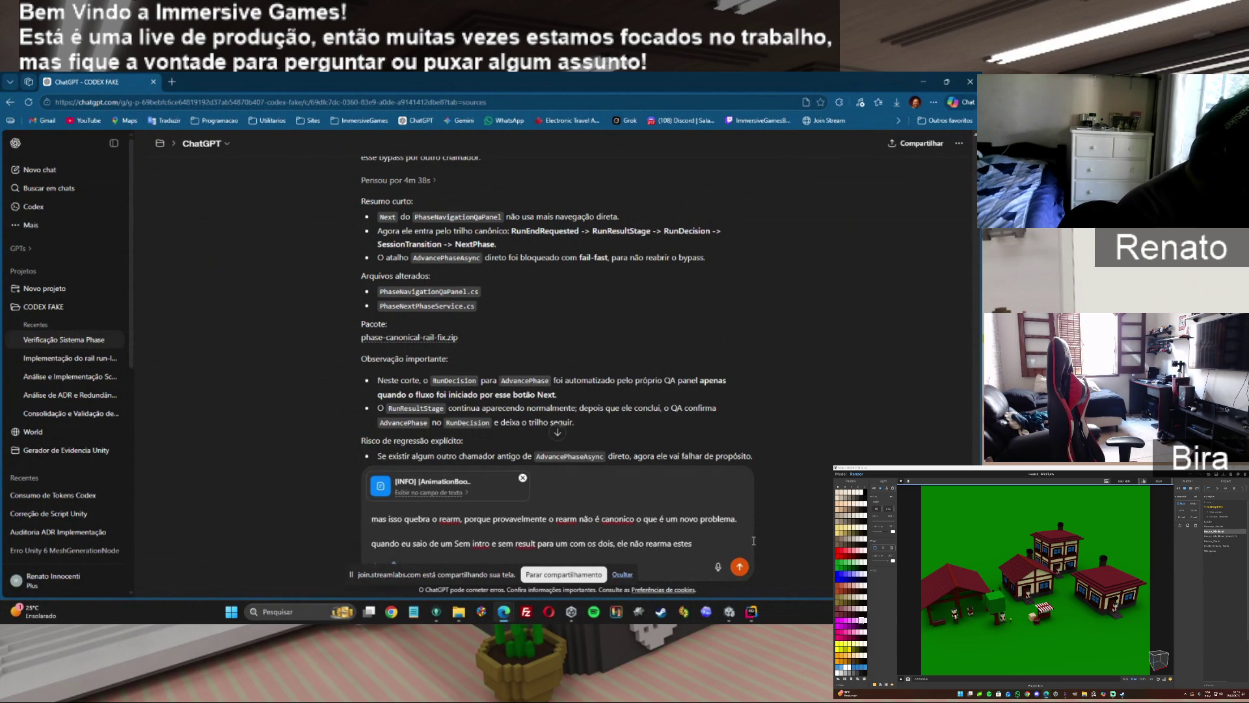
{"action": "key", "text": "Return"}
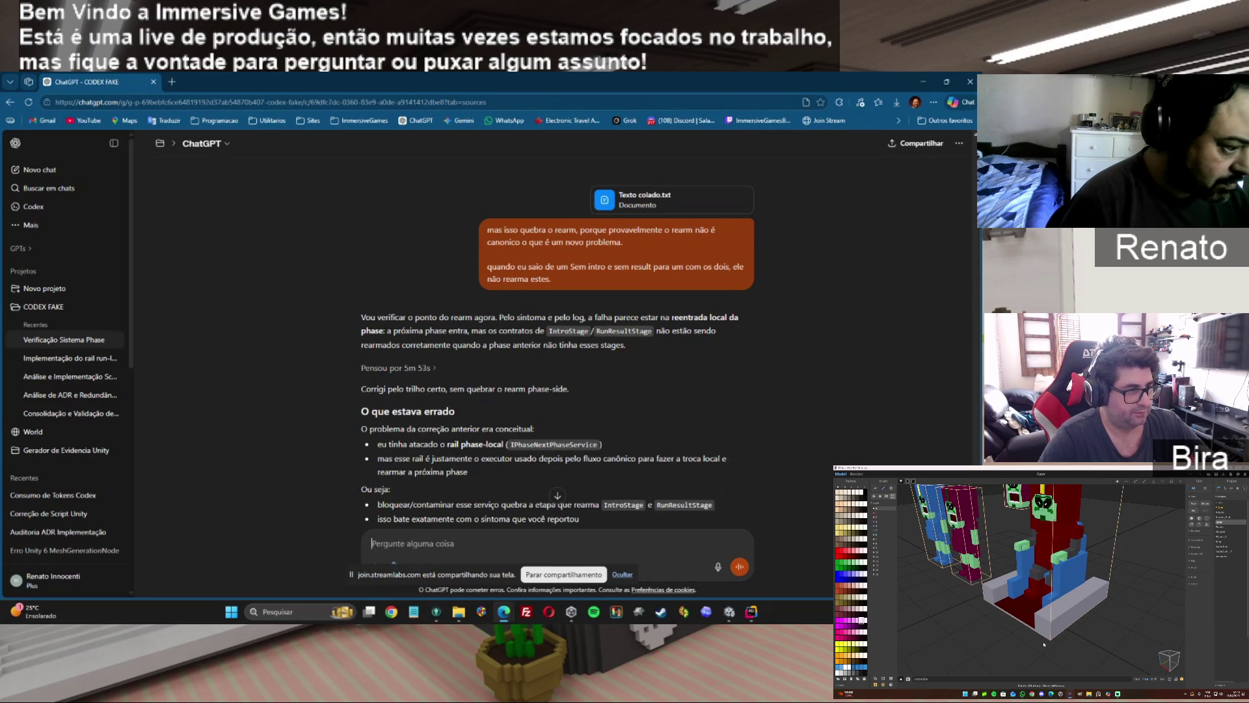
Scroll ChatGPT's answer down to the phase-canonical-advance-rearm-fix.zip package, then return to File Explorer.
{"action": "scroll", "coordinate": [558, 343], "scroll_direction": "down", "scroll_amount": 2}
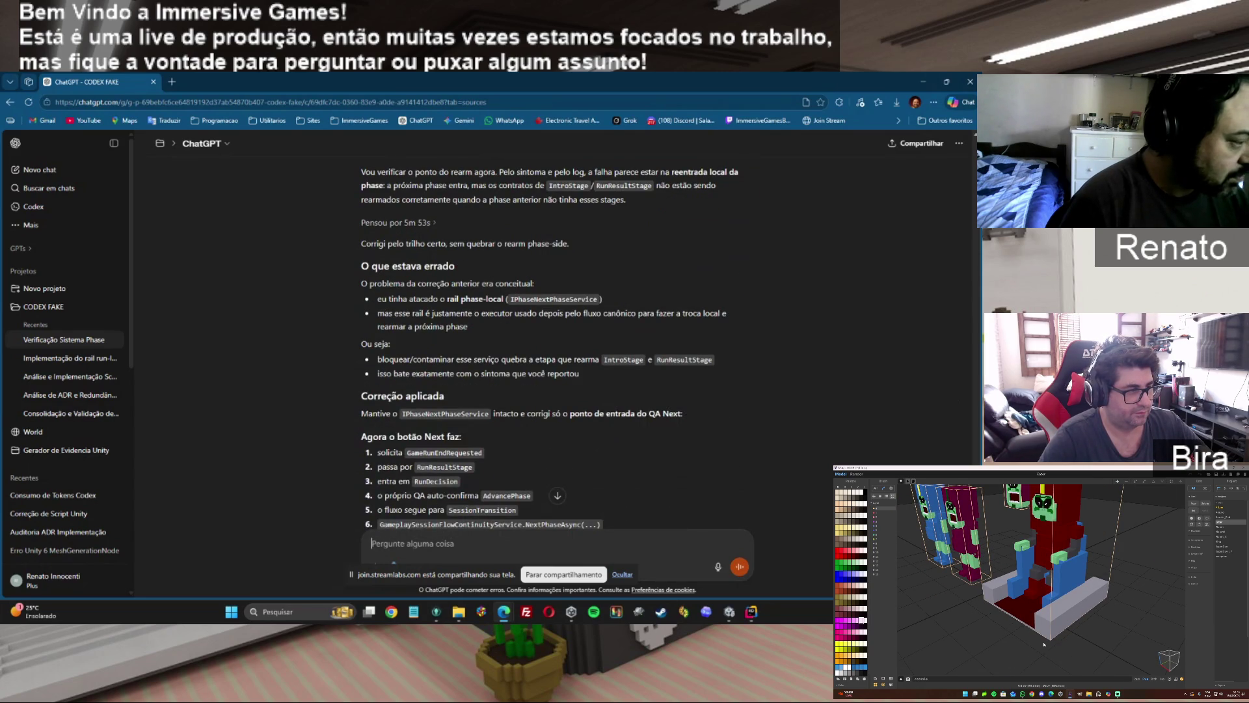
{"action": "scroll", "coordinate": [551, 345], "scroll_direction": "down", "scroll_amount": 1}
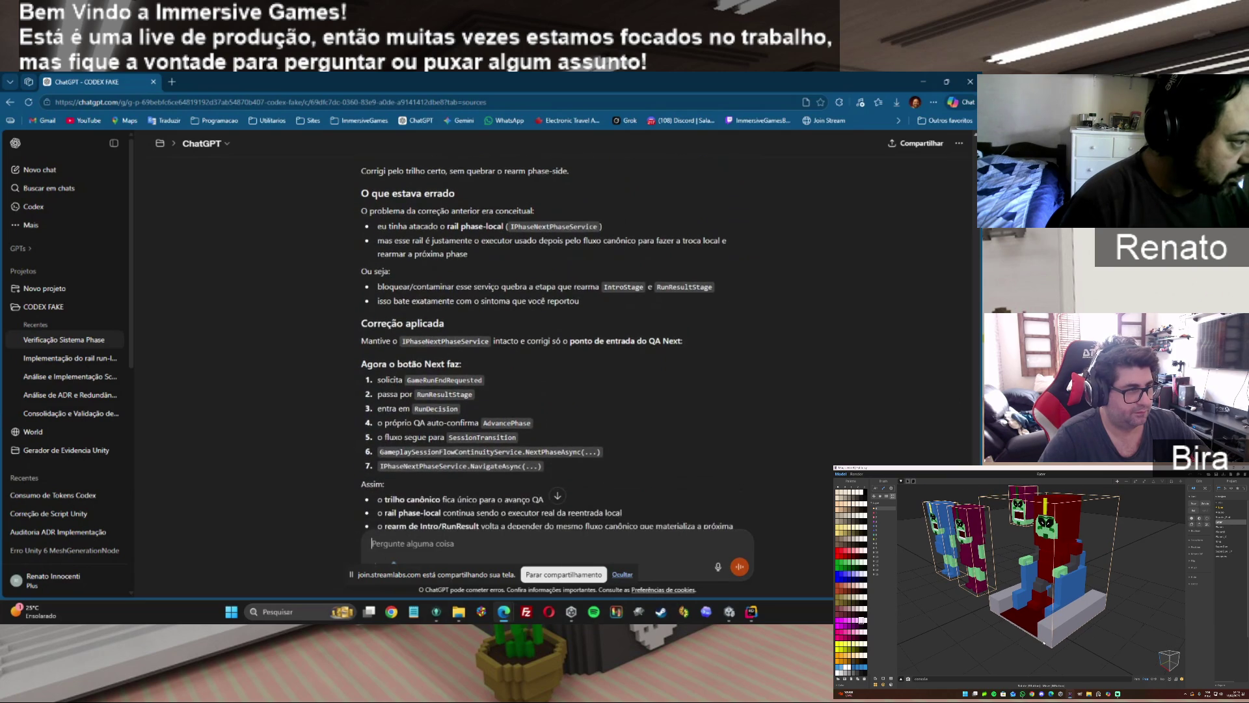
{"action": "scroll", "coordinate": [466, 450], "scroll_direction": "down", "scroll_amount": 3}
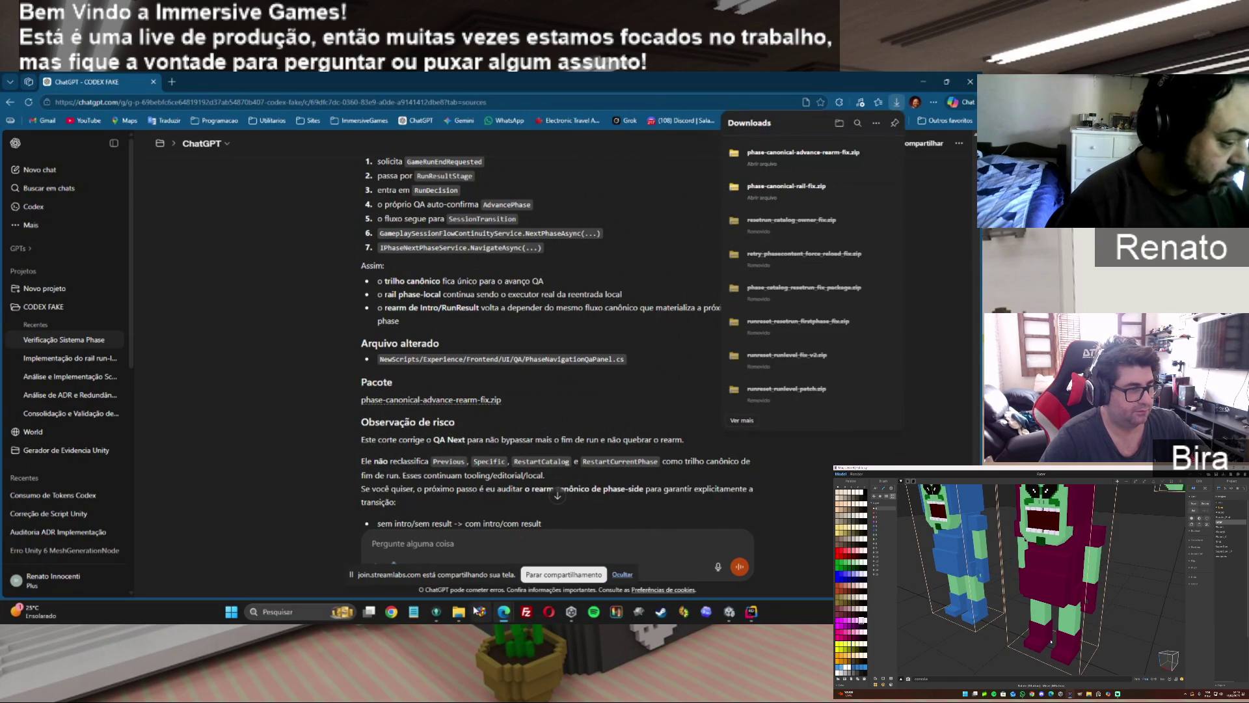
{"action": "key", "text": "alt+Tab"}
Delete the old phase-canonical-rail-fix.zip and open NewScripts inside phase-canonical-advance-rearm-fix.zip.
{"action": "left_click", "coordinate": [705, 158]}
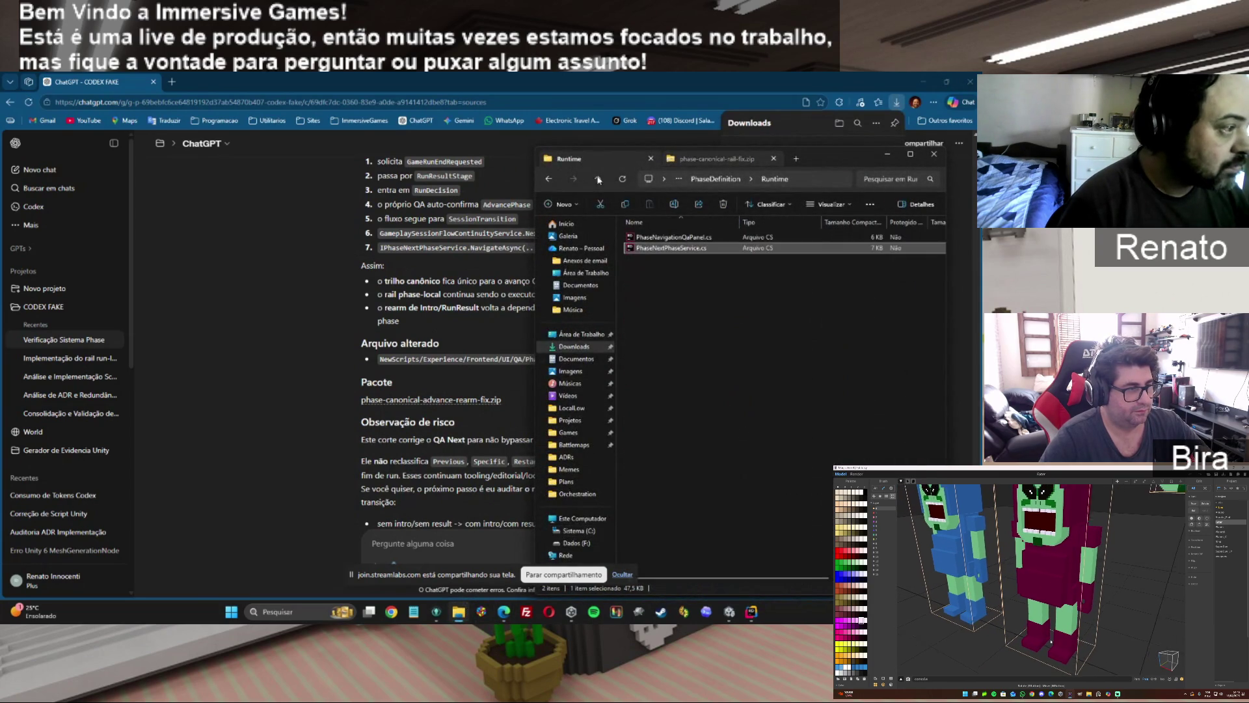
{"action": "left_click", "coordinate": [550, 179]}
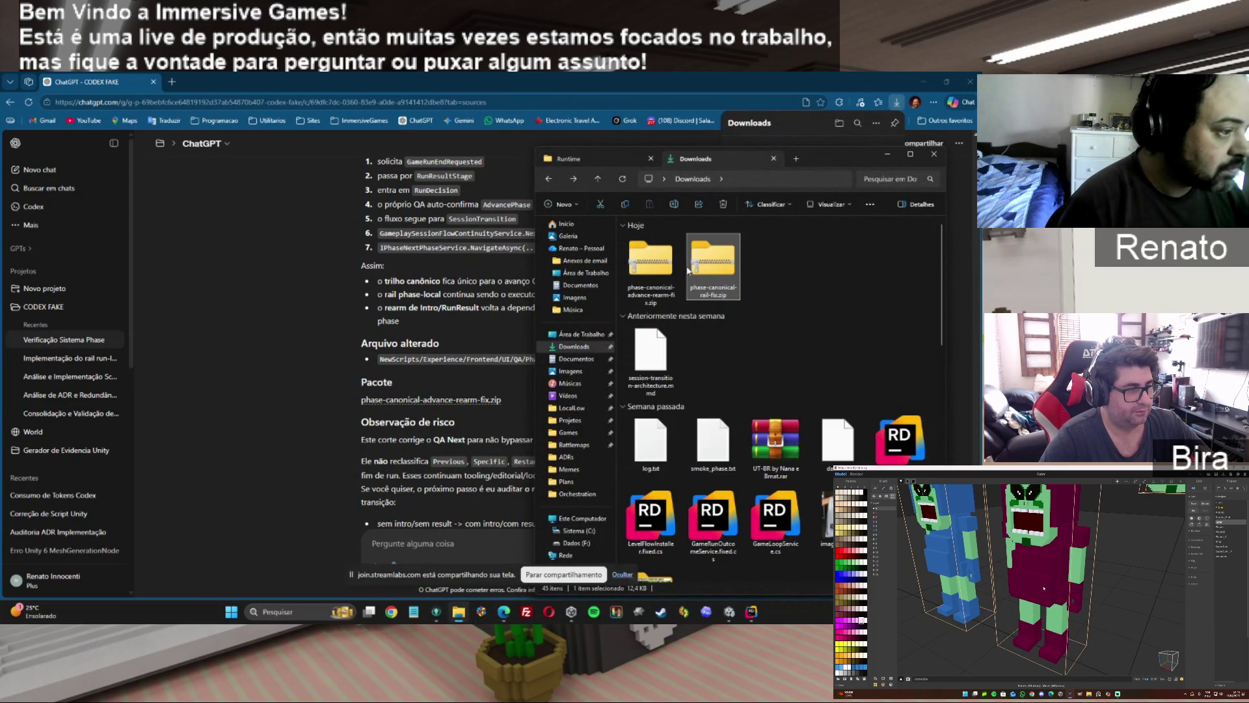
{"action": "key", "text": "Delete"}
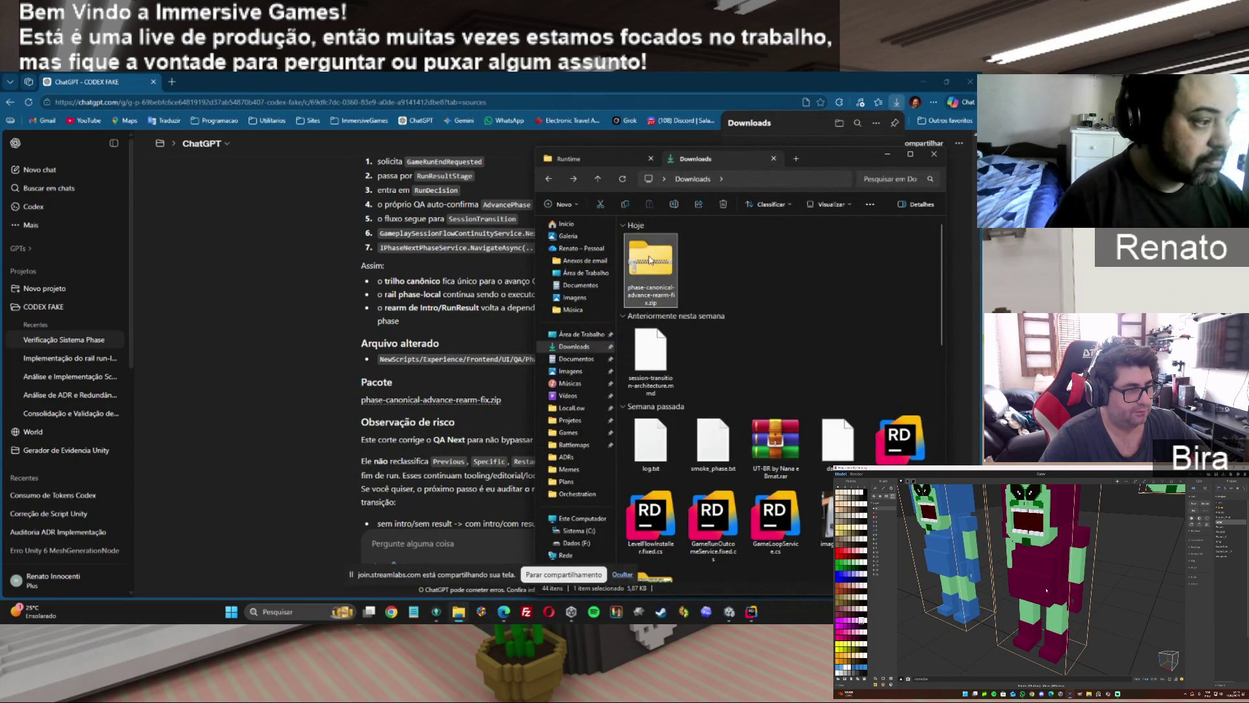
{"action": "double_click", "coordinate": [649, 259]}
{"action": "double_click", "coordinate": [654, 238]}
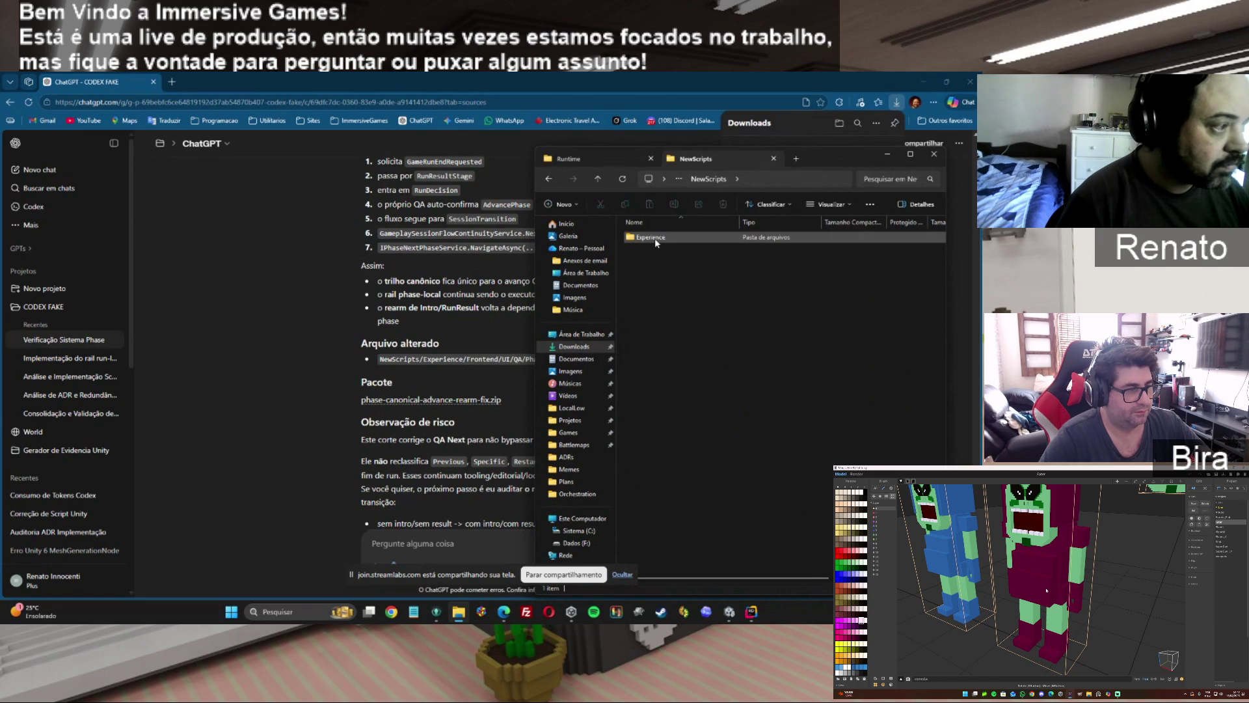
Copy the package's folders into the project's NewScripts, replacing existing files, and switch to Unity.
{"action": "left_click", "coordinate": [594, 156]}
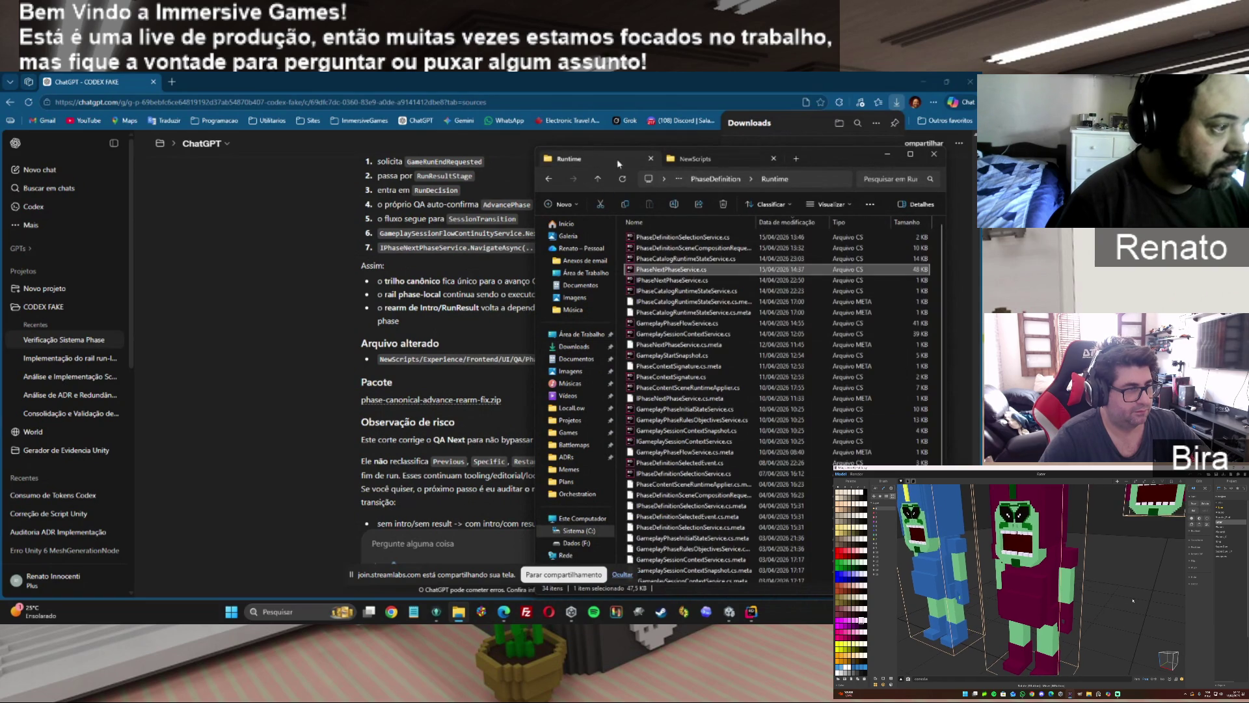
{"action": "left_click", "coordinate": [676, 179]}
{"action": "left_click", "coordinate": [677, 179]}
{"action": "left_click", "coordinate": [676, 179]}
{"action": "left_click_drag", "start_coordinate": [585, 160], "coordinate": [676, 410]}
{"action": "left_click", "coordinate": [392, 270]}
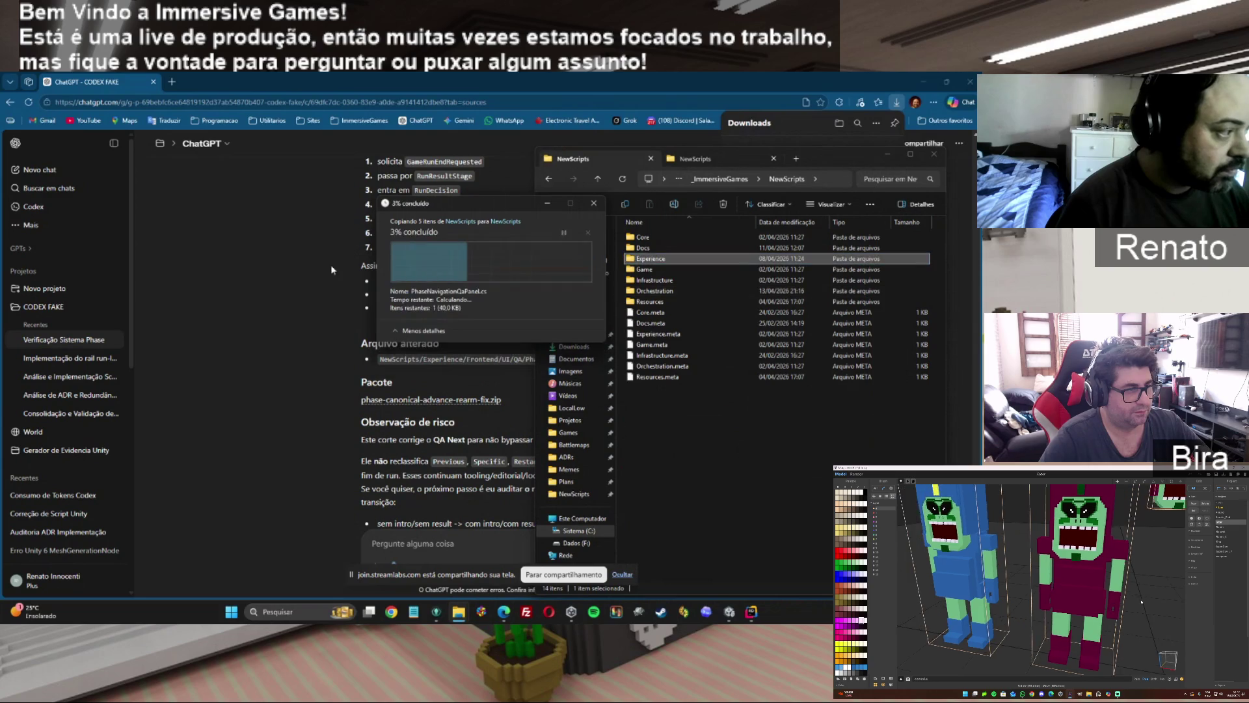
{"action": "left_click", "coordinate": [729, 613]}
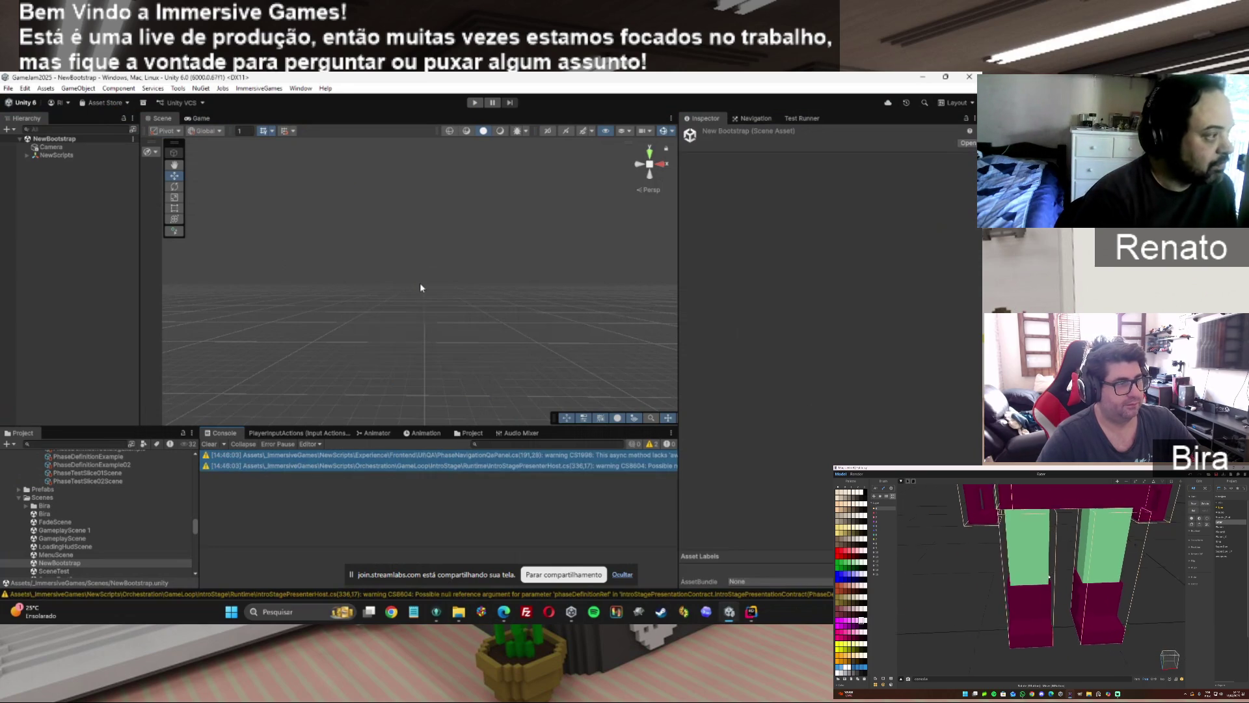
Enter play mode and advance through IntroStage and the Victory result to phase_test_slice_02.
{"action": "key", "text": "ctrl+p"}
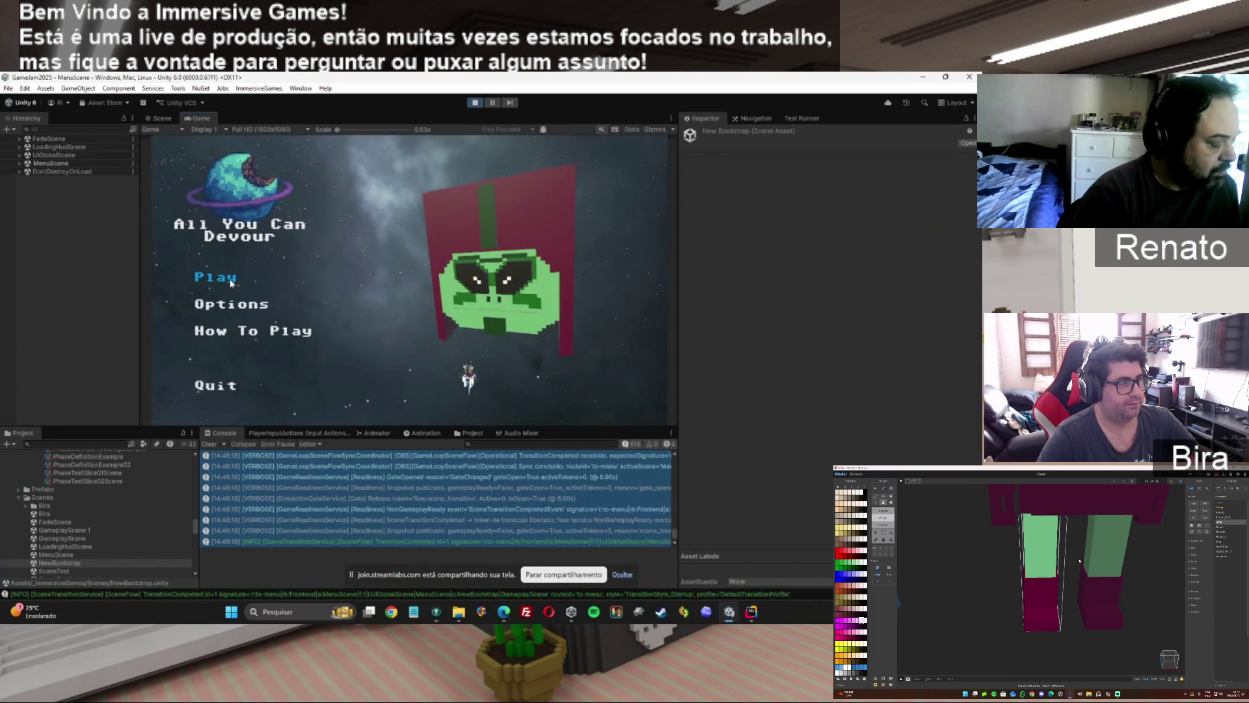
{"action": "left_click", "coordinate": [231, 283]}
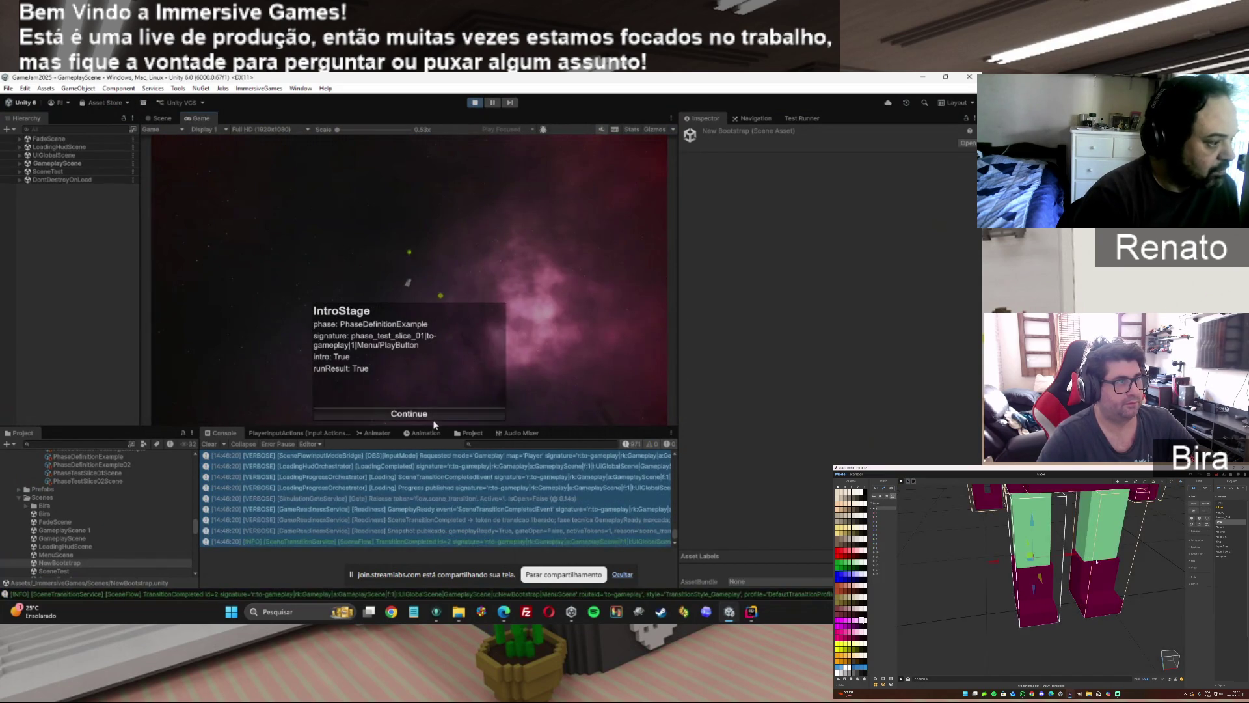
{"action": "left_click", "coordinate": [433, 416]}
{"action": "left_click", "coordinate": [527, 223]}
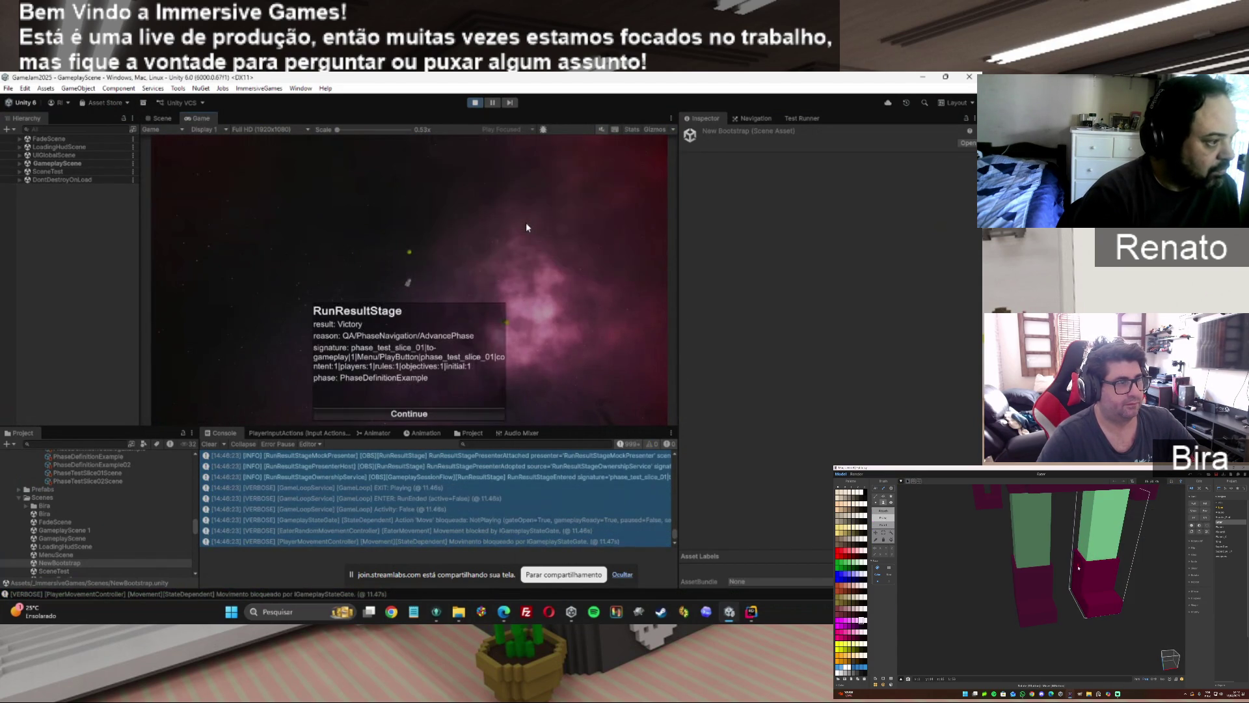
{"action": "left_click", "coordinate": [410, 413]}
Confirm Next stays blocked at the last phase, return to phase_test_slice_01, then stop play mode.
{"action": "left_click", "coordinate": [537, 227]}
{"action": "left_click", "coordinate": [517, 225]}
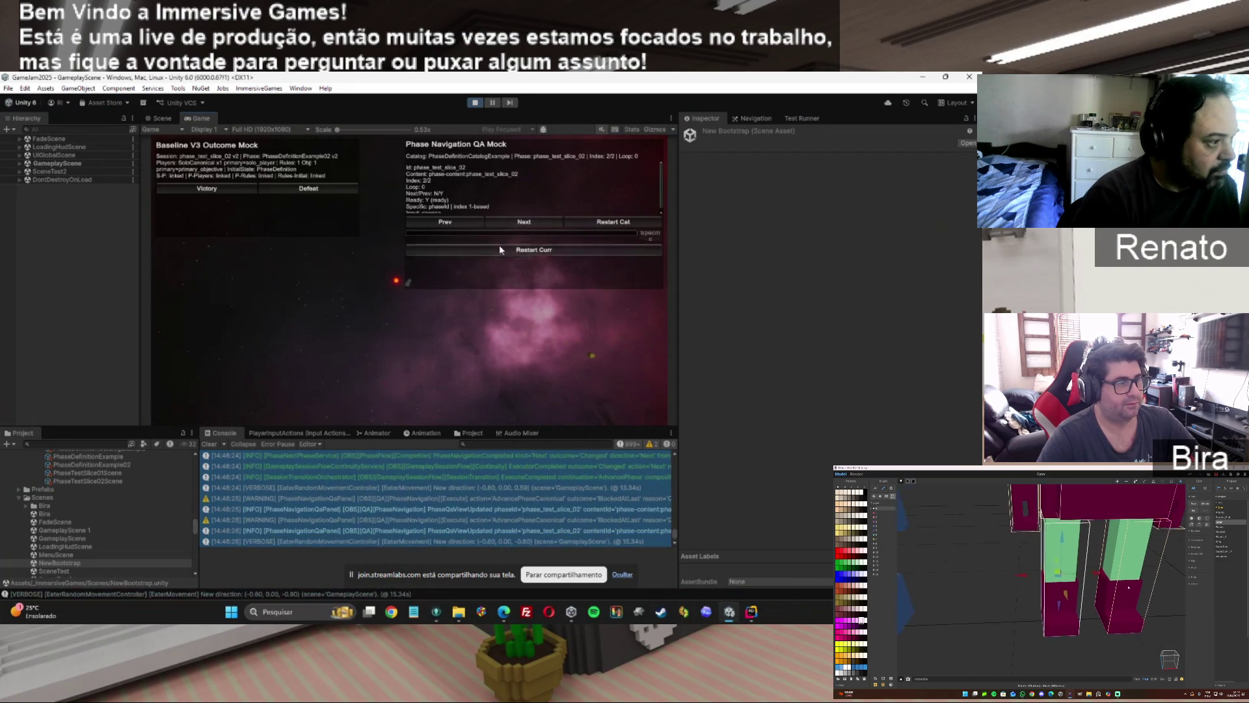
{"action": "left_click", "coordinate": [513, 221]}
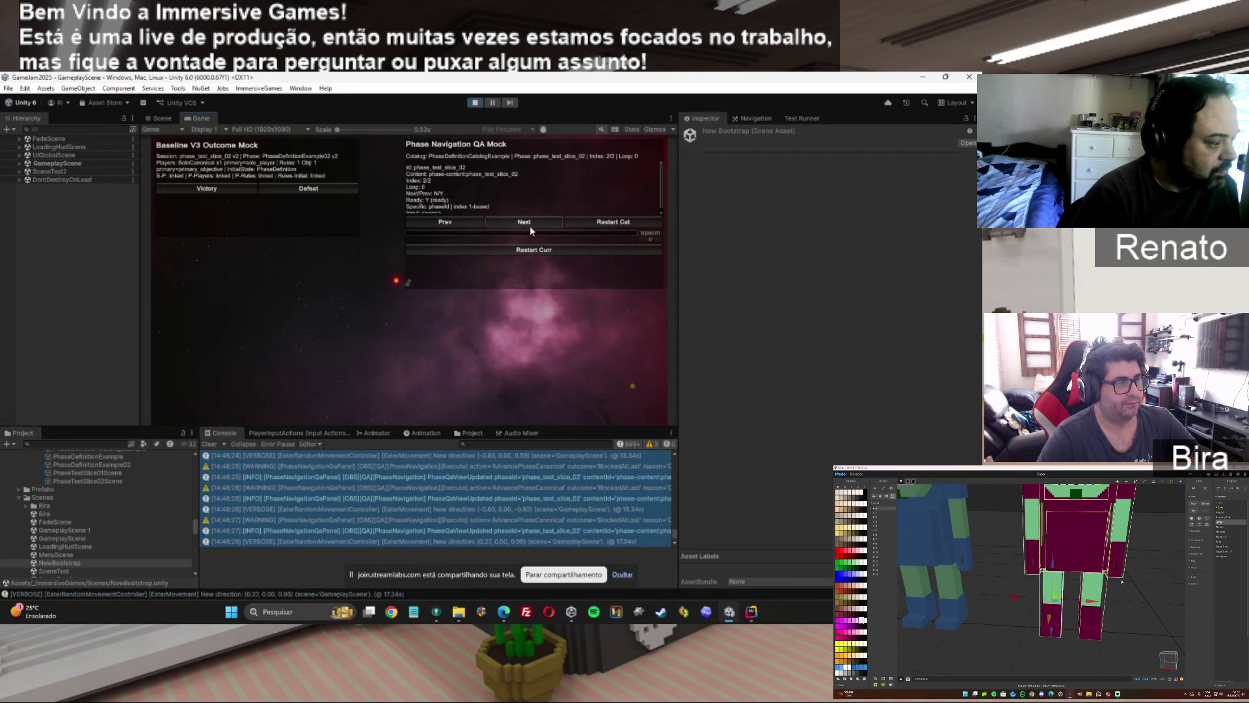
{"action": "left_click", "coordinate": [527, 224]}
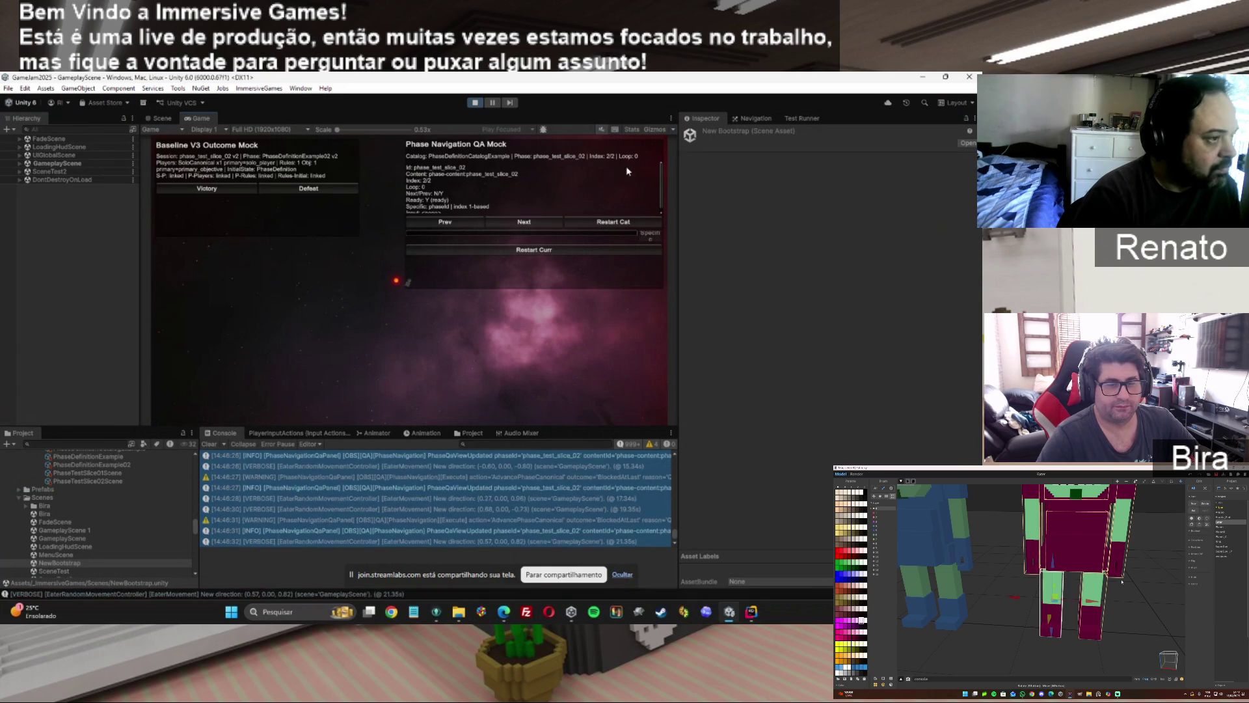
{"action": "left_click", "coordinate": [445, 222]}
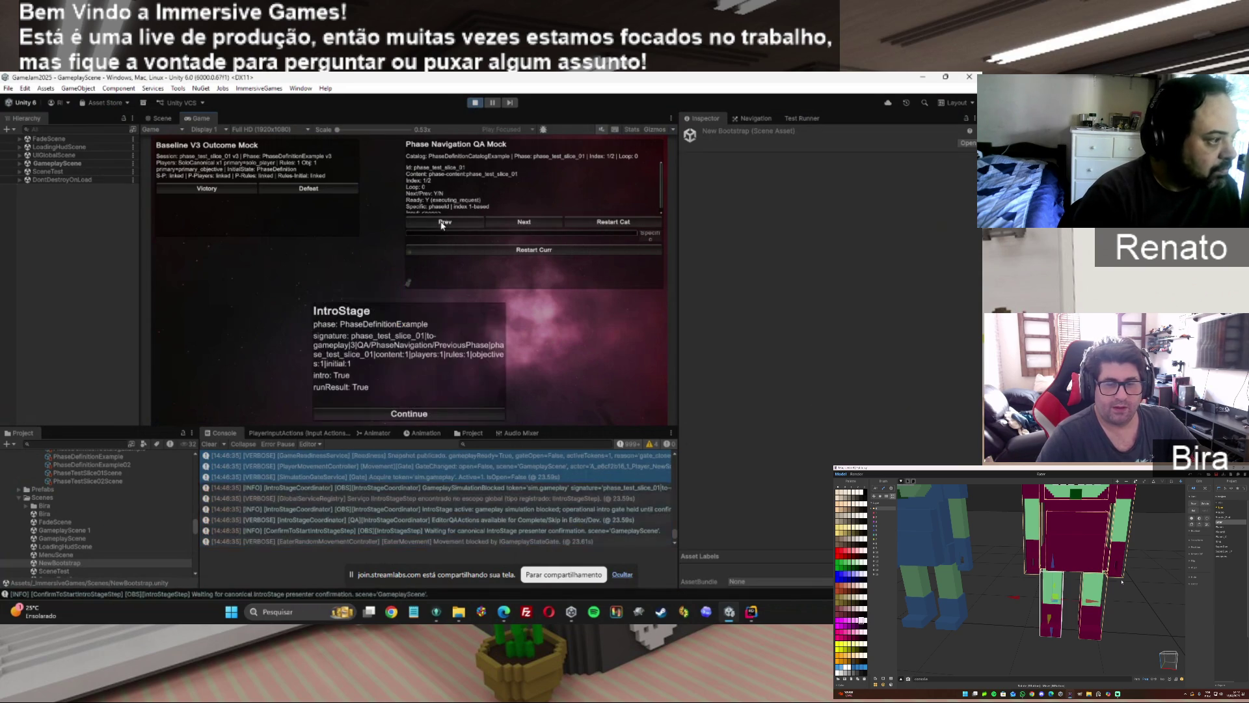
{"action": "left_click", "coordinate": [405, 414]}
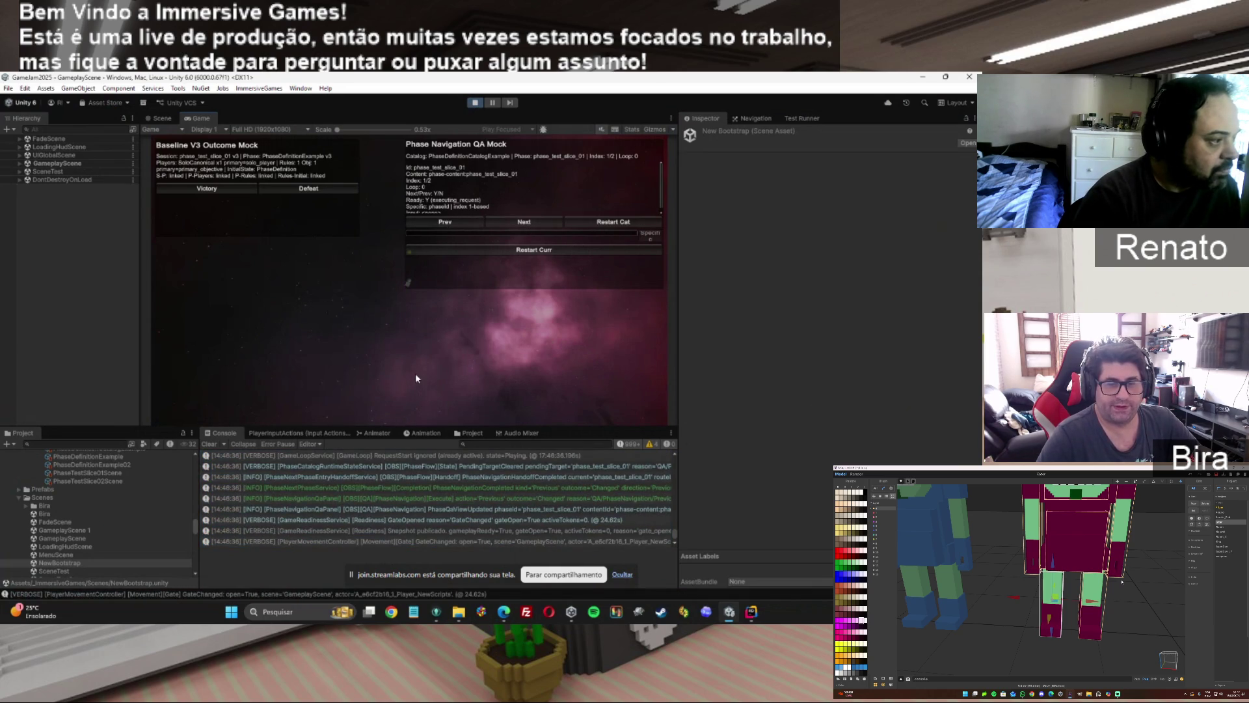
{"action": "key", "text": "ctrl+p"}
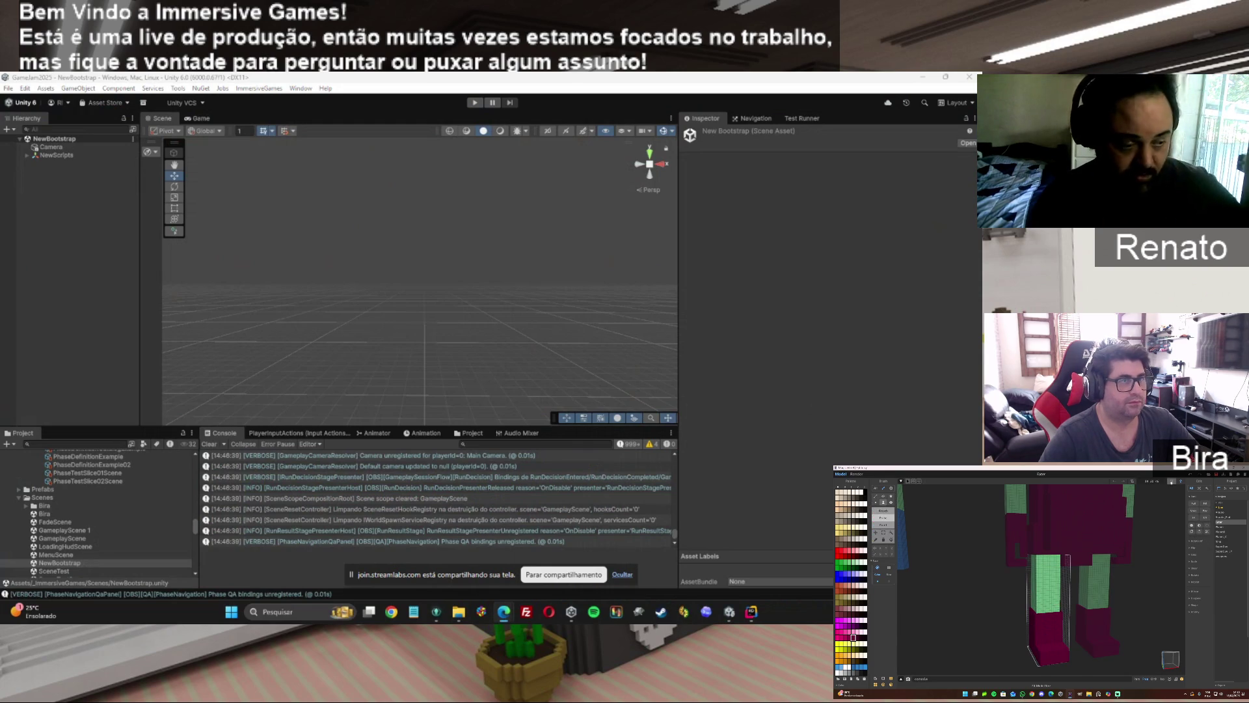
Bring up JetBrains Rider with the GameJam2025 project.
{"action": "left_click", "coordinate": [752, 611]}
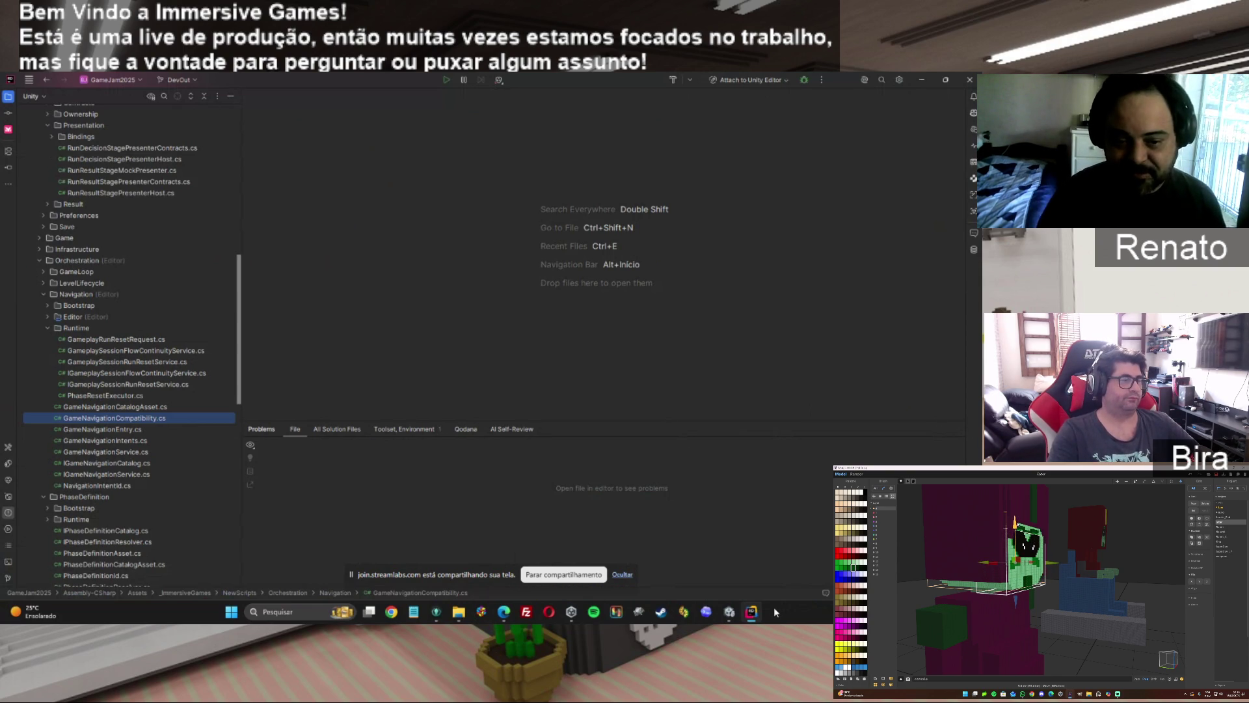
{"action": "left_click", "coordinate": [738, 615]}
{"action": "mouse_move", "coordinate": [760, 618]}
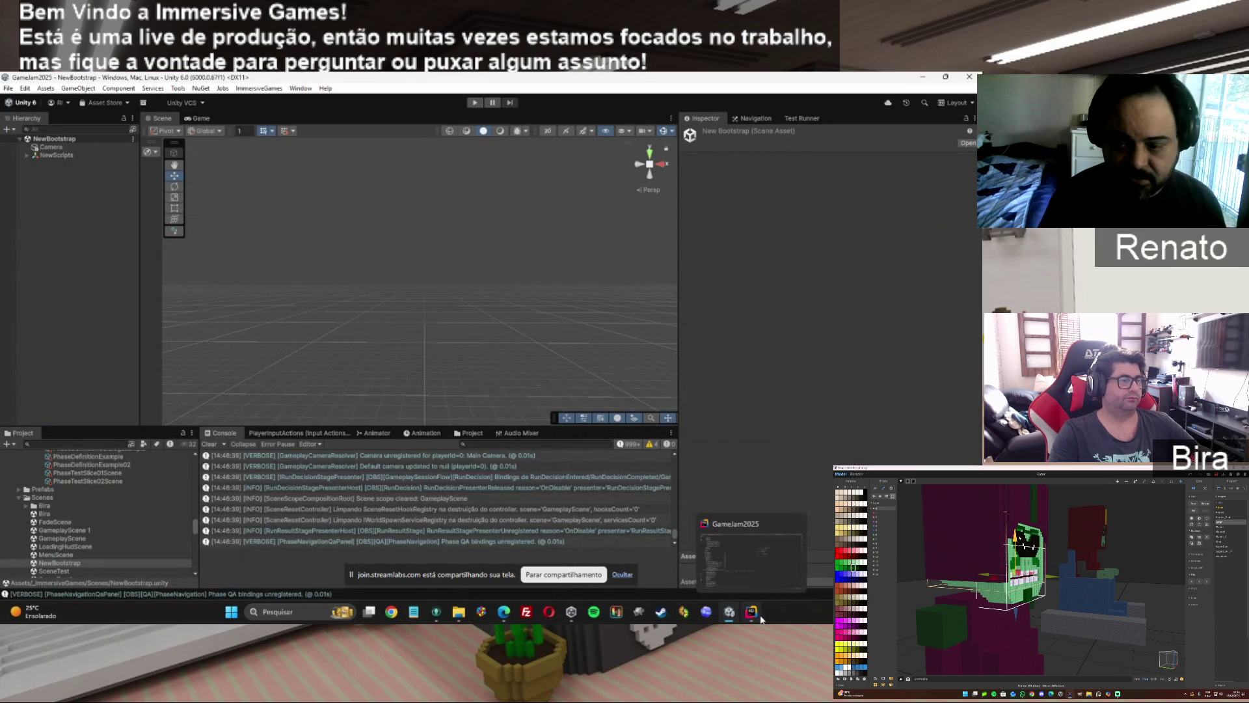
{"action": "left_click", "coordinate": [760, 618]}
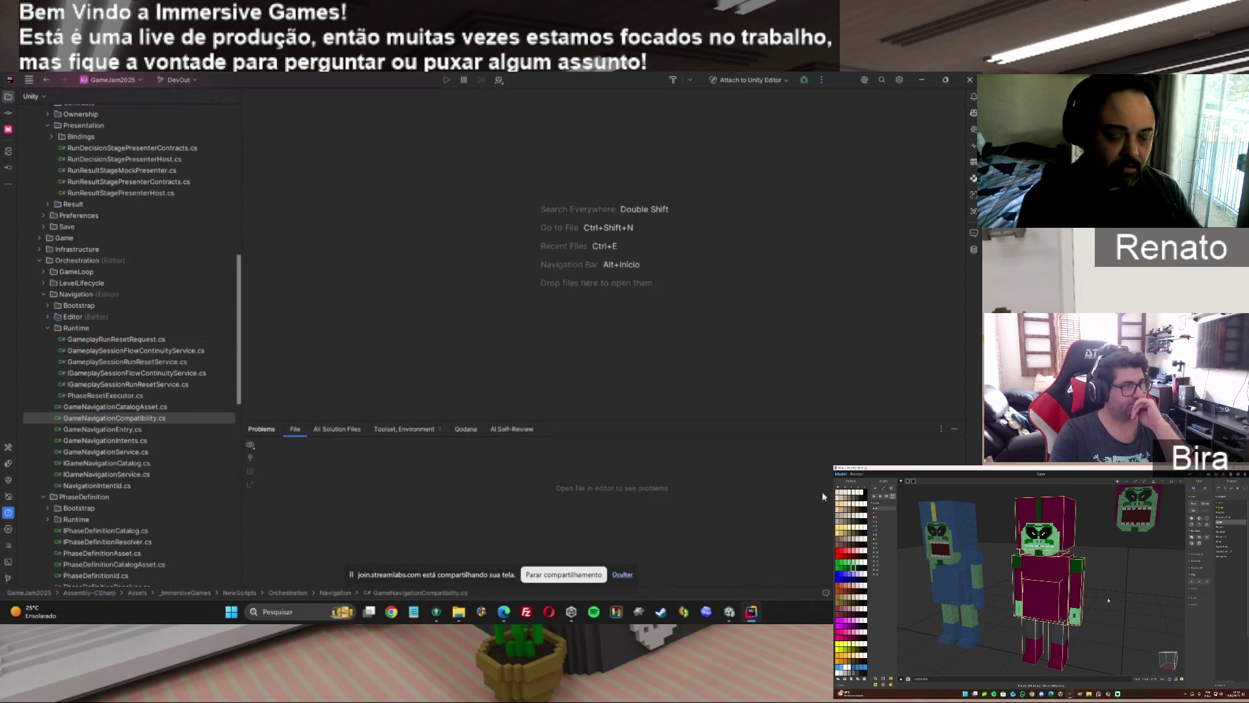
{"action": "left_click", "coordinate": [730, 611]}
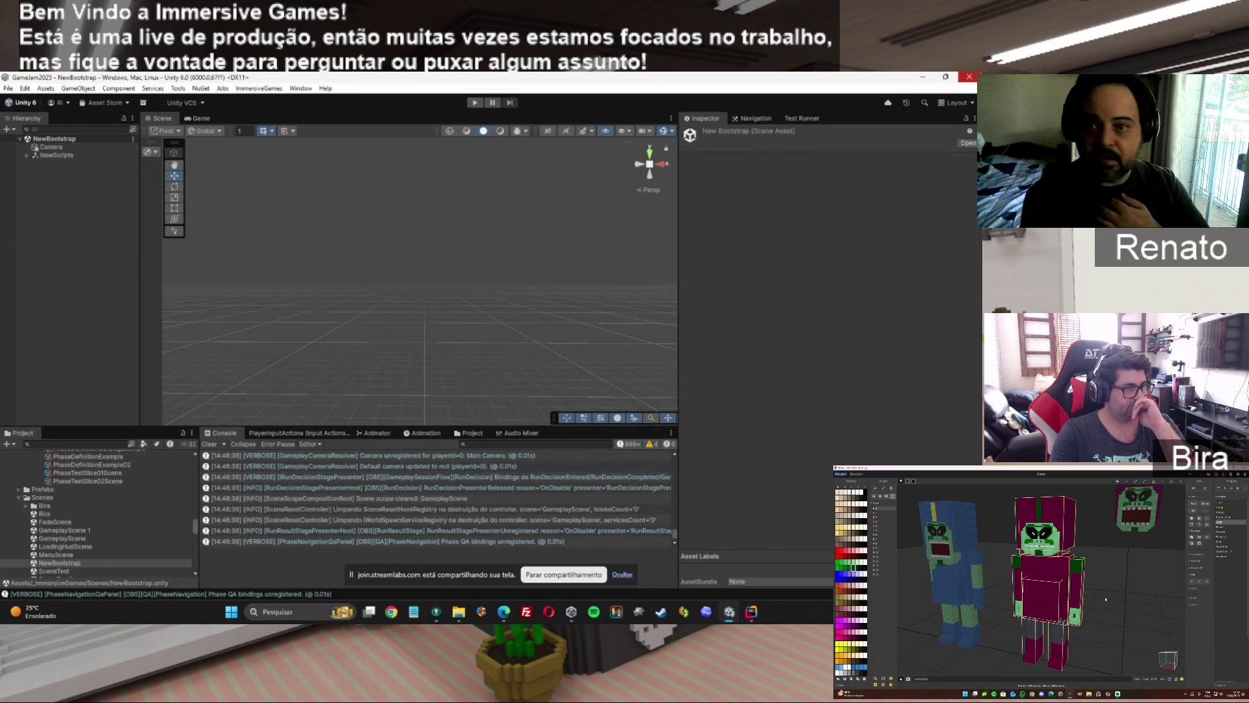
{"action": "key", "text": "alt+Tab"}
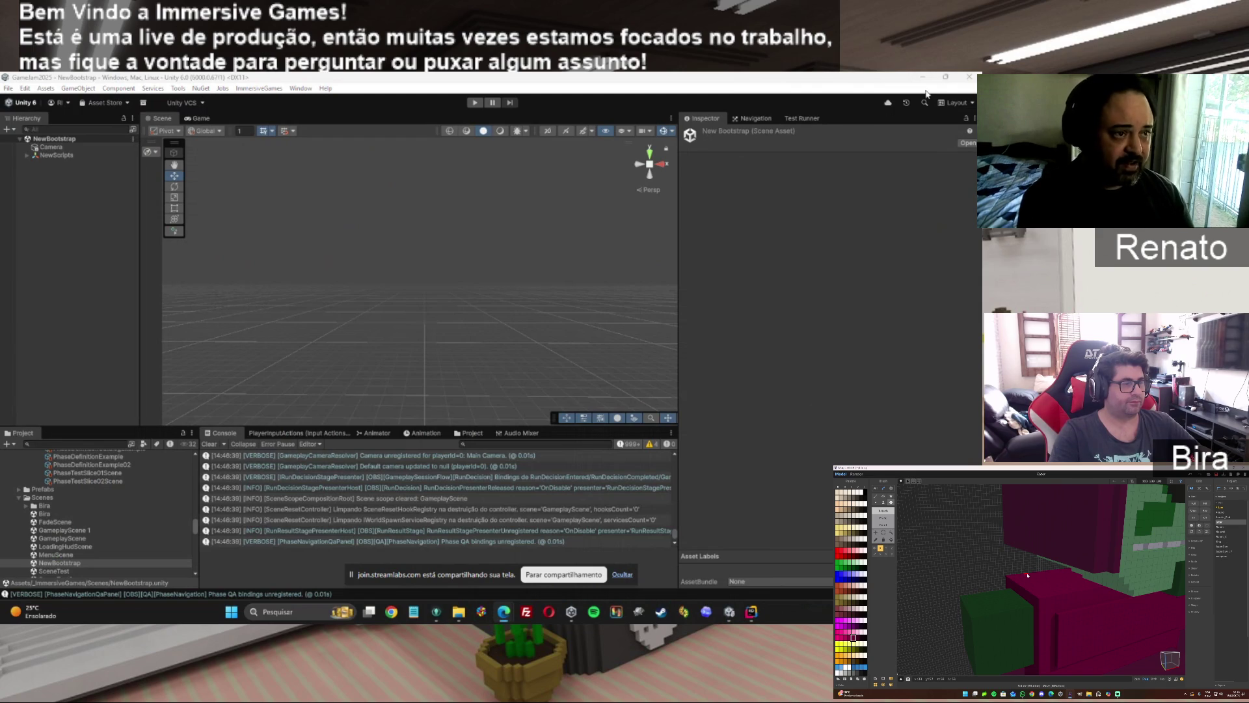
{"action": "left_click", "coordinate": [751, 612]}
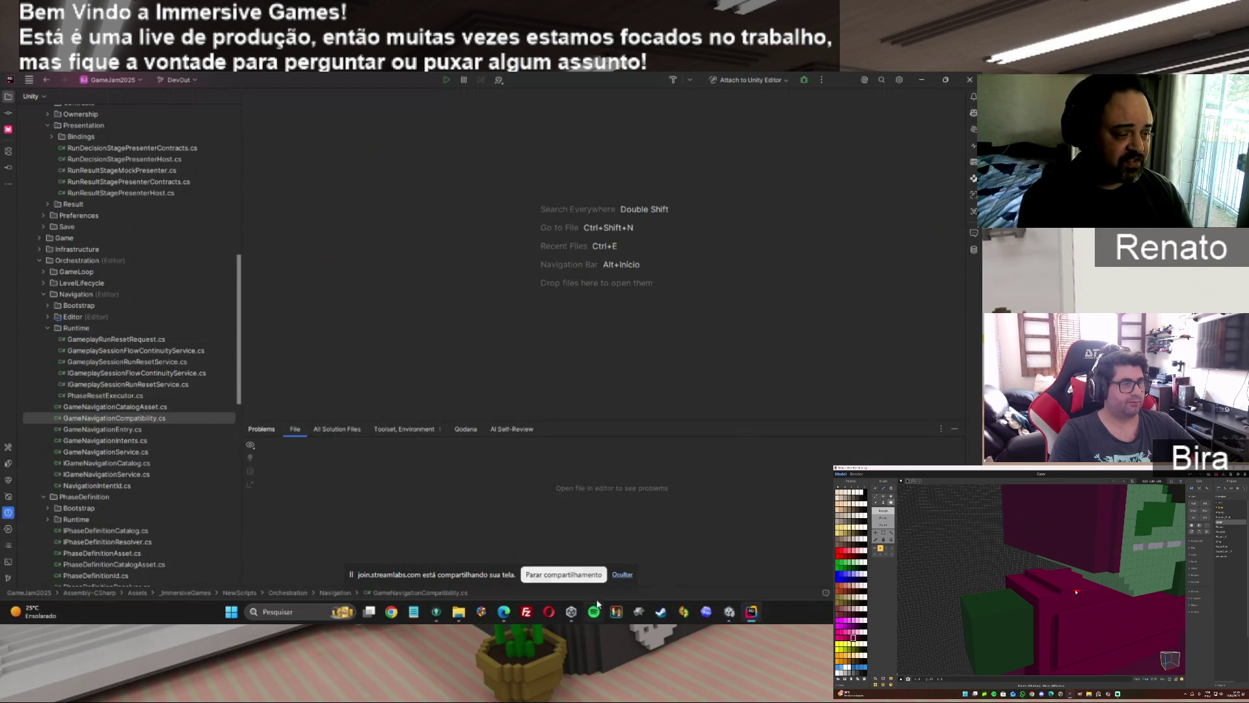
Move between the Unity editor and Rider, ending on the ChatGPT conversation window.
{"action": "left_click", "coordinate": [730, 611]}
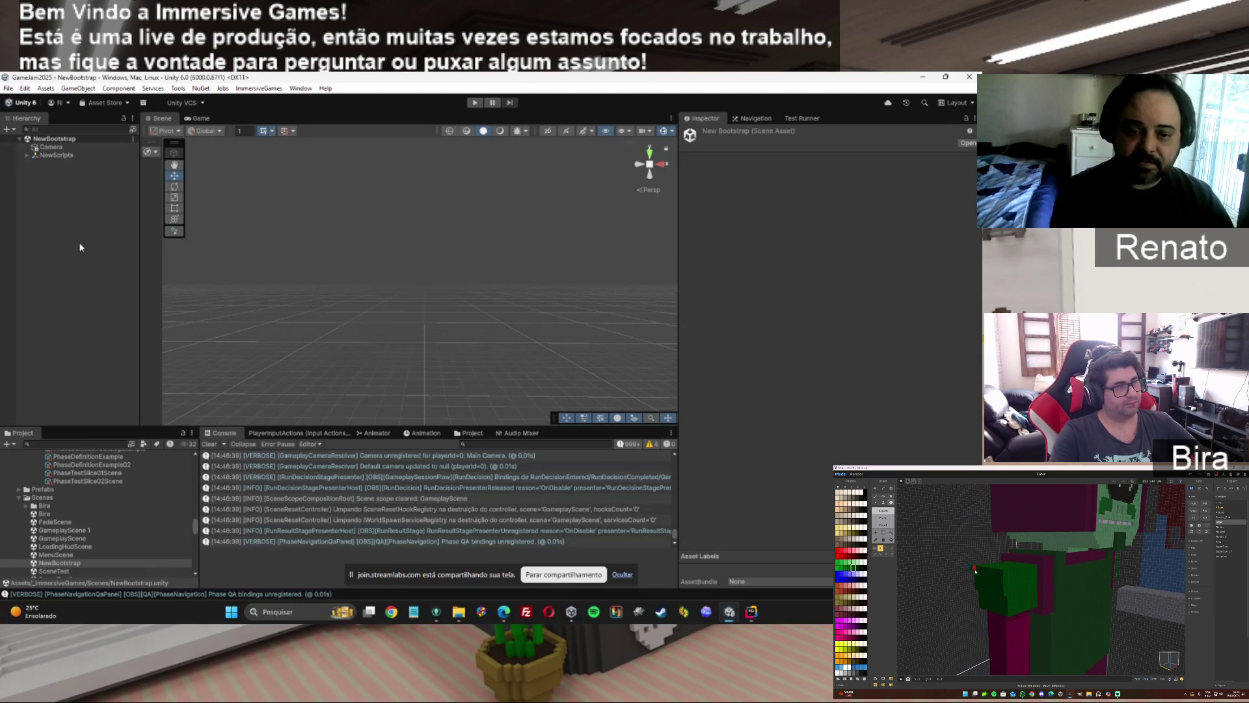
{"action": "left_click", "coordinate": [752, 613]}
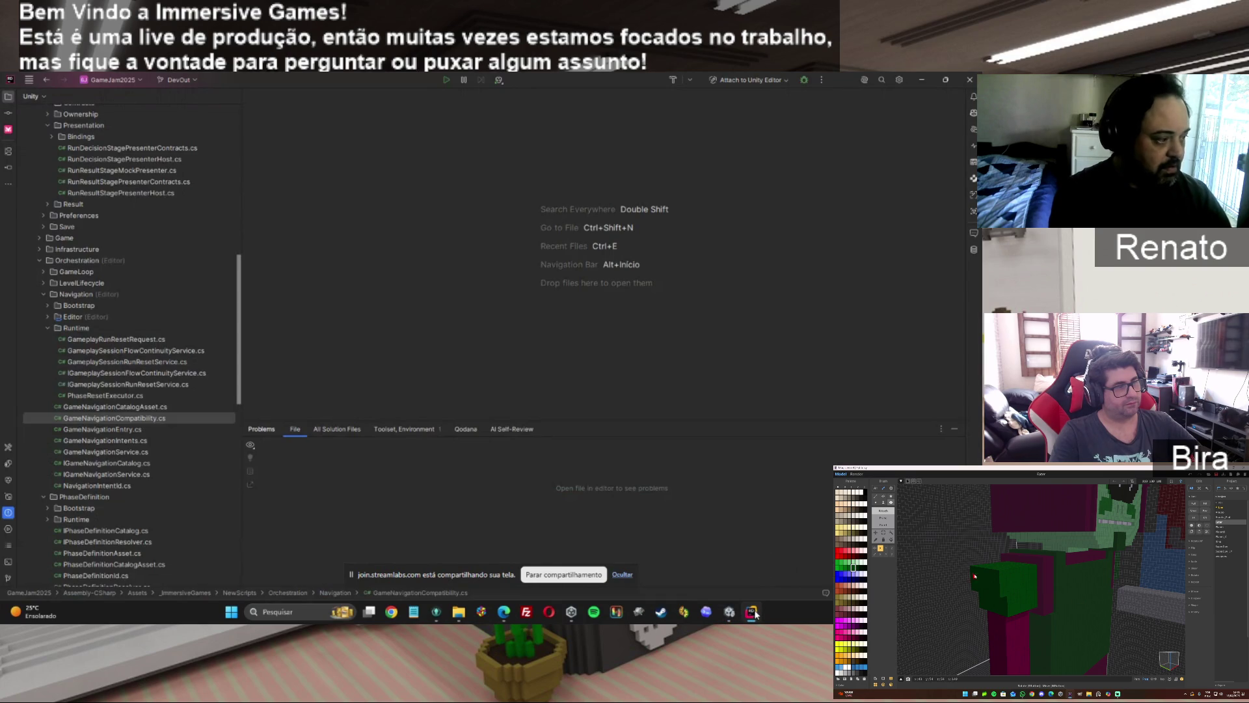
{"action": "left_click", "coordinate": [728, 613]}
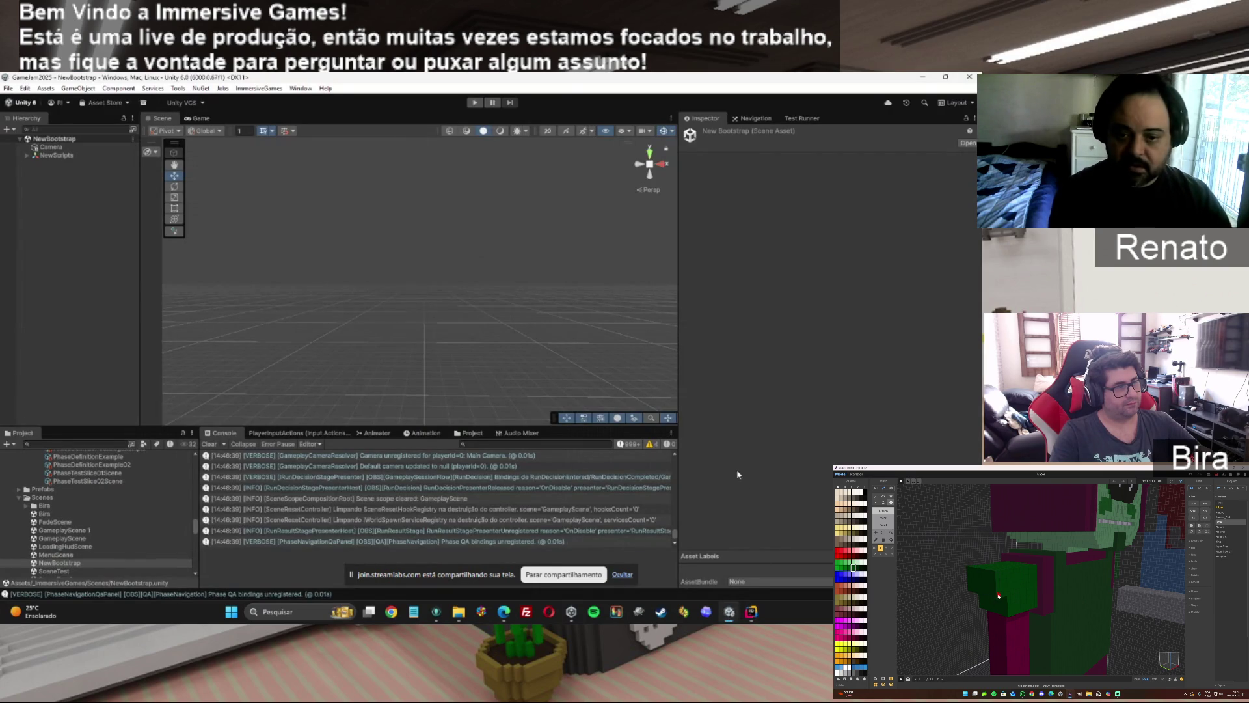
{"action": "mouse_move", "coordinate": [504, 612]}
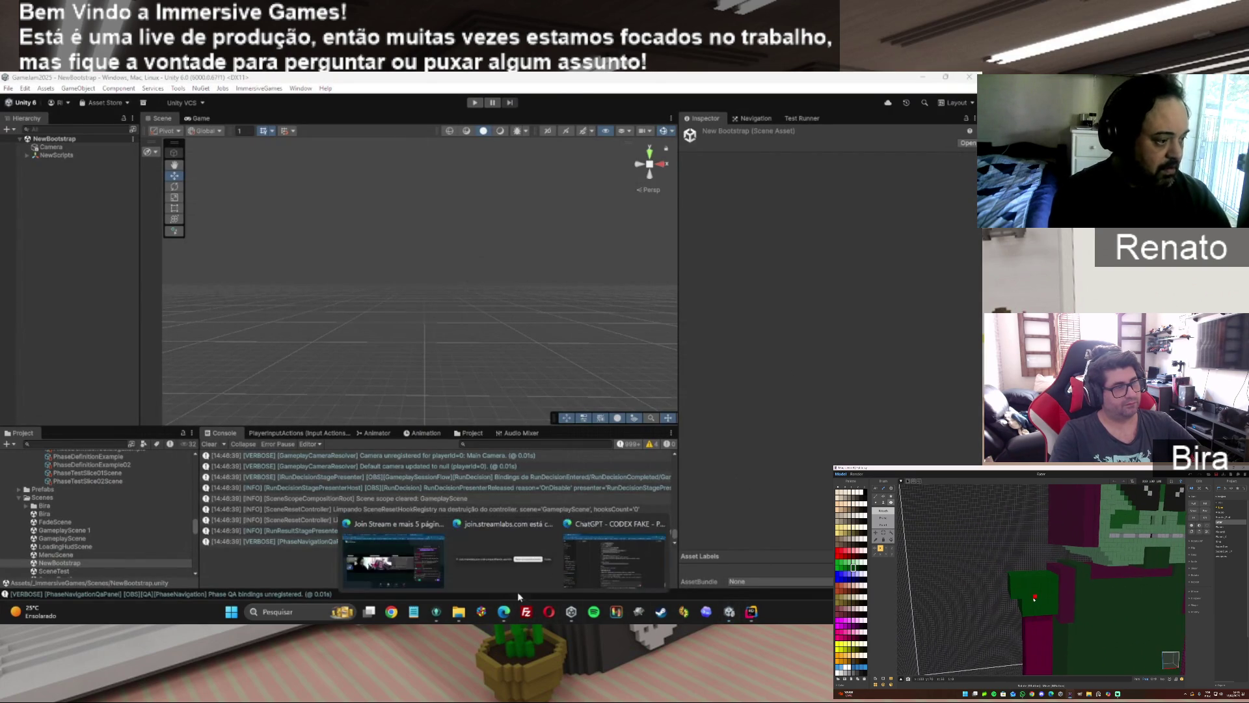
{"action": "left_click", "coordinate": [630, 553]}
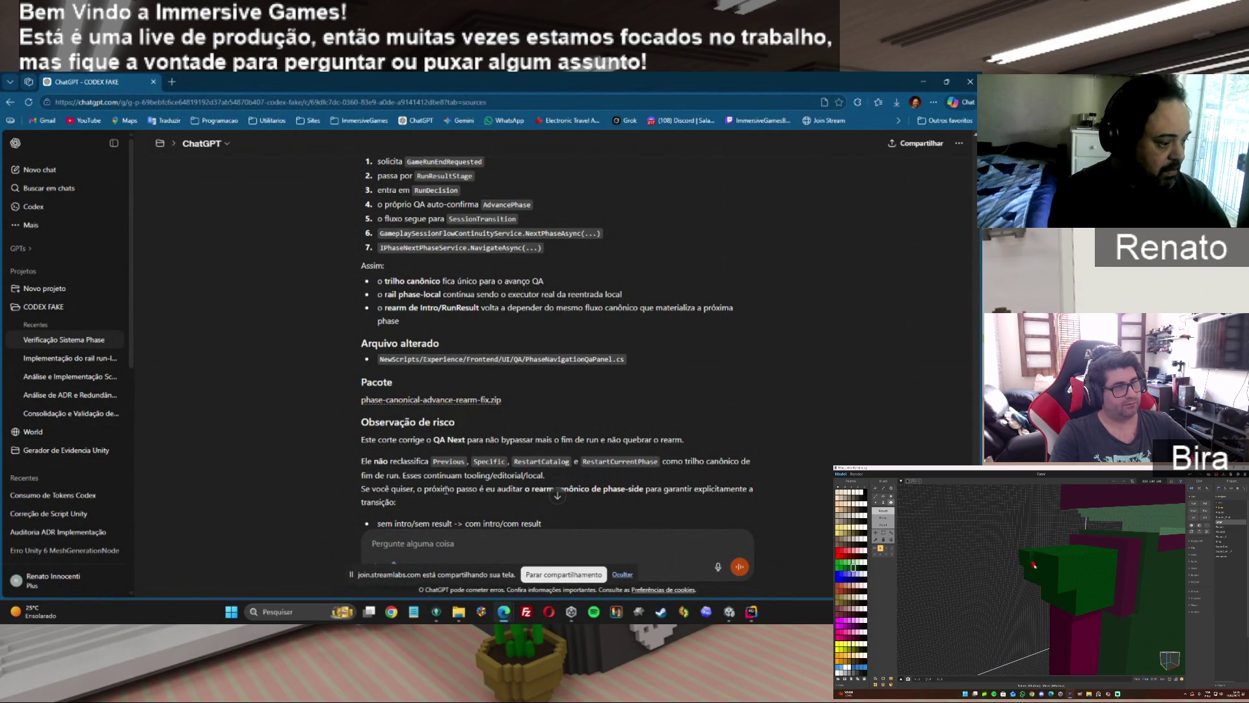
Check that phase-canonical-advance-rearm-fix.zip contains the NewScripts folder, then return to Unity.
{"action": "left_click", "coordinate": [458, 612]}
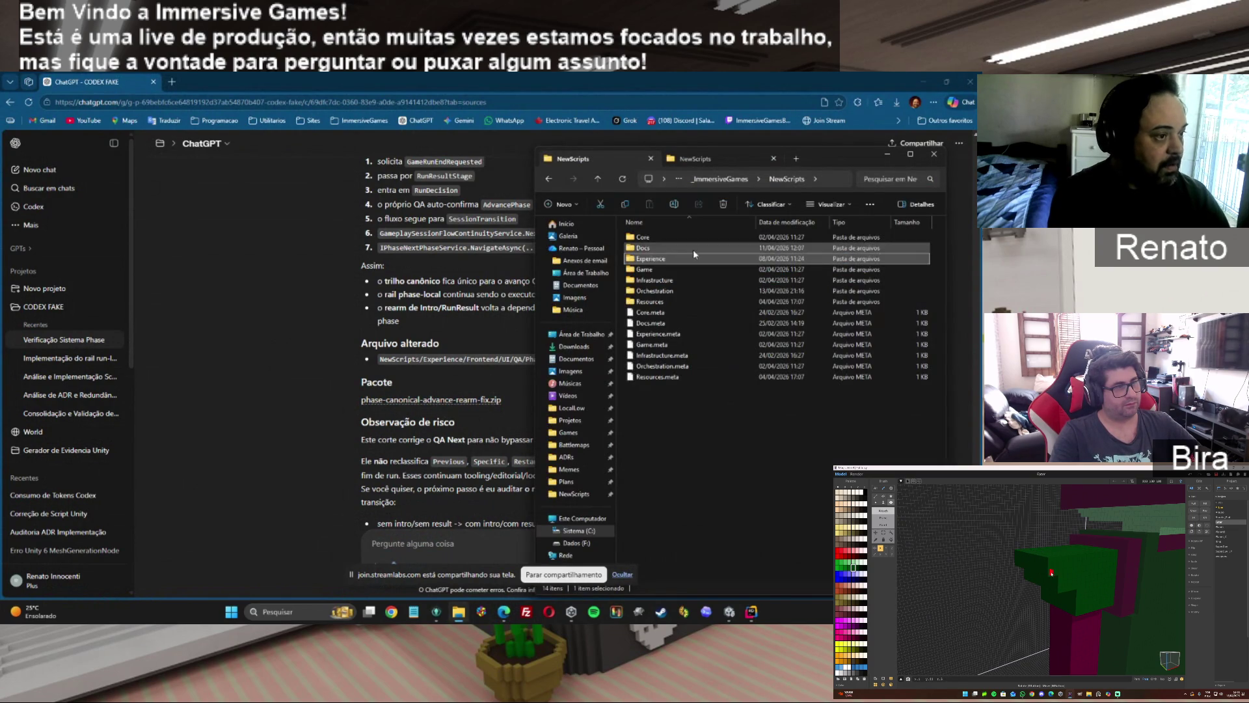
{"action": "left_click", "coordinate": [704, 160]}
{"action": "left_click", "coordinate": [600, 181]}
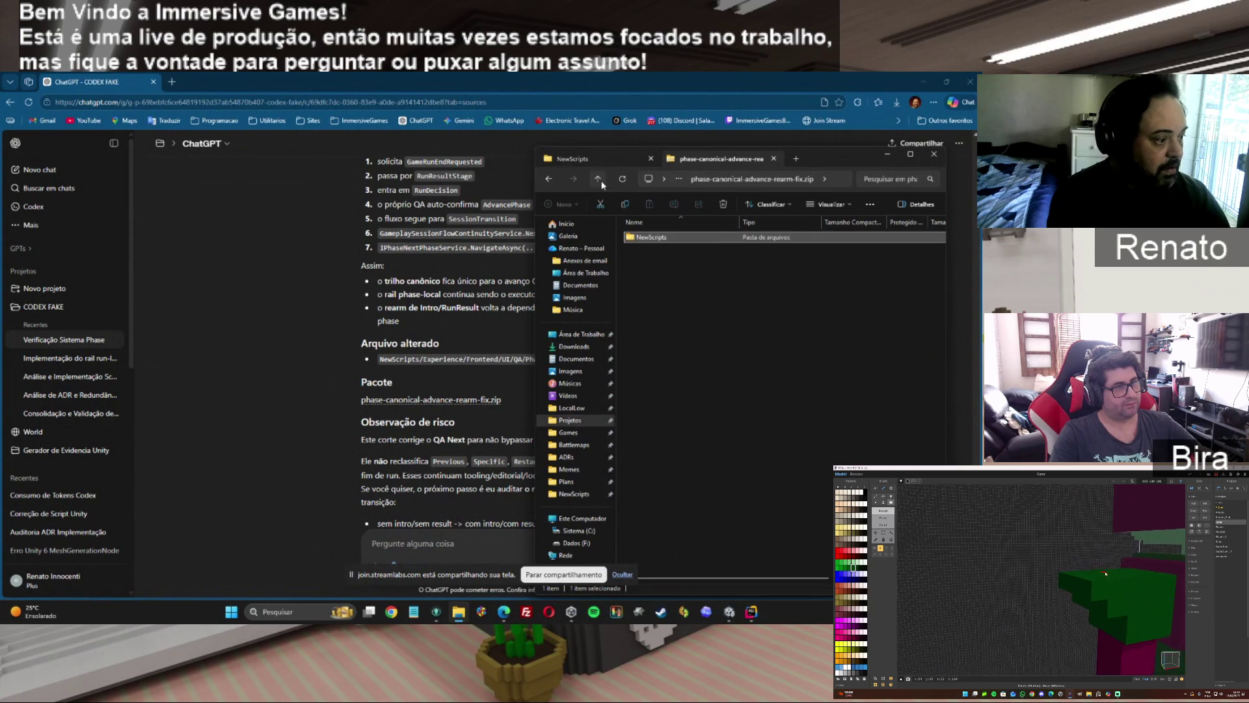
{"action": "left_click", "coordinate": [232, 459]}
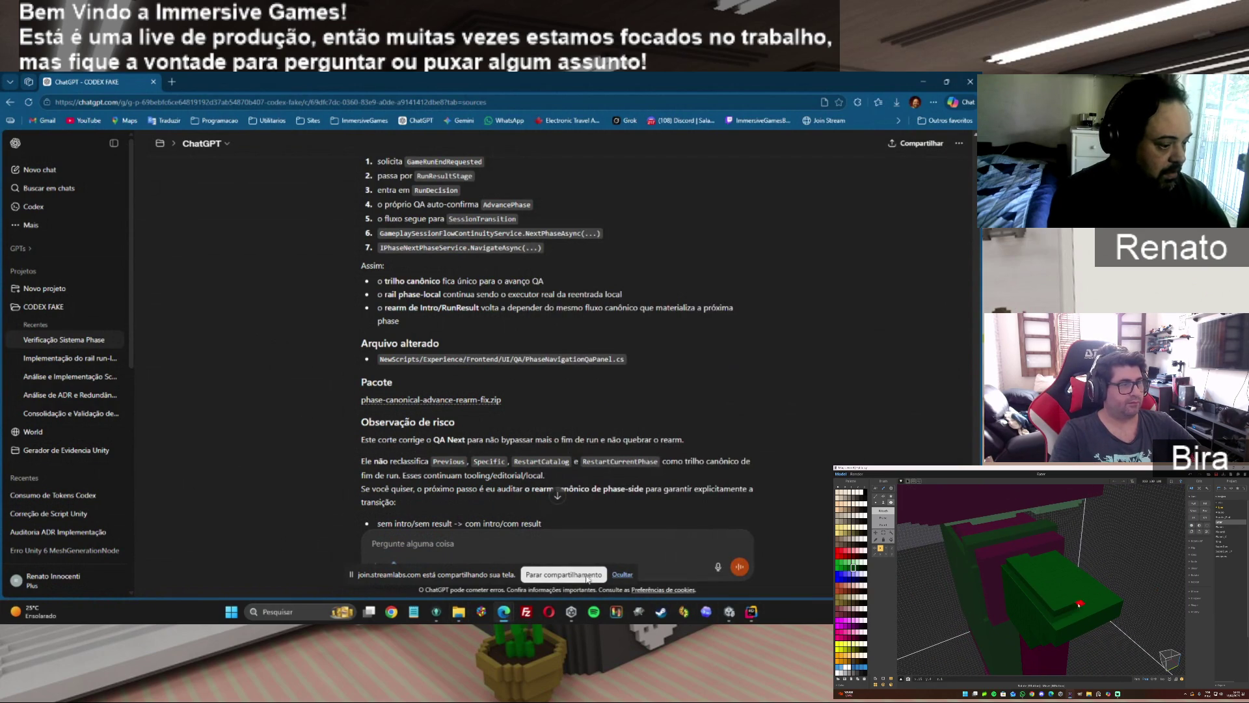
{"action": "left_click", "coordinate": [728, 615]}
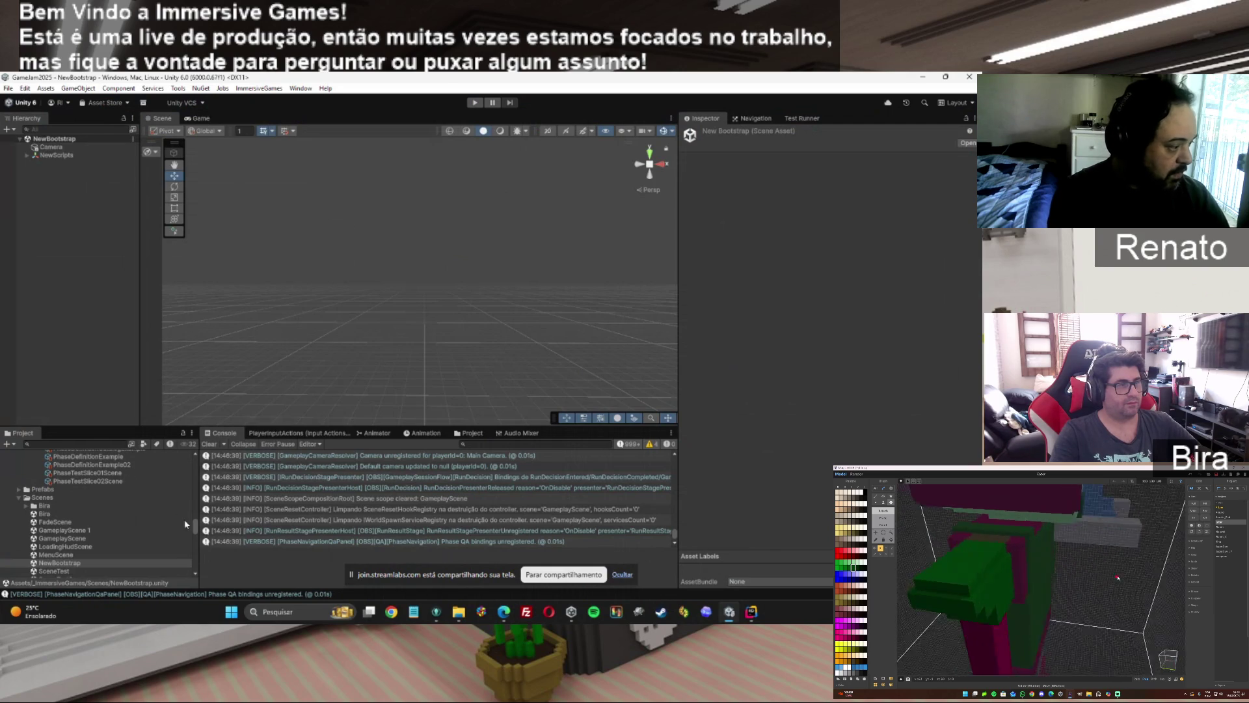
Set Traversal Mode to Looping on the PhaseDefinitionCatalogExample asset.
{"action": "scroll", "coordinate": [195, 531], "scroll_direction": "up", "scroll_amount": 1}
{"action": "scroll", "coordinate": [195, 530], "scroll_direction": "up", "scroll_amount": 1}
{"action": "left_click", "coordinate": [136, 471]}
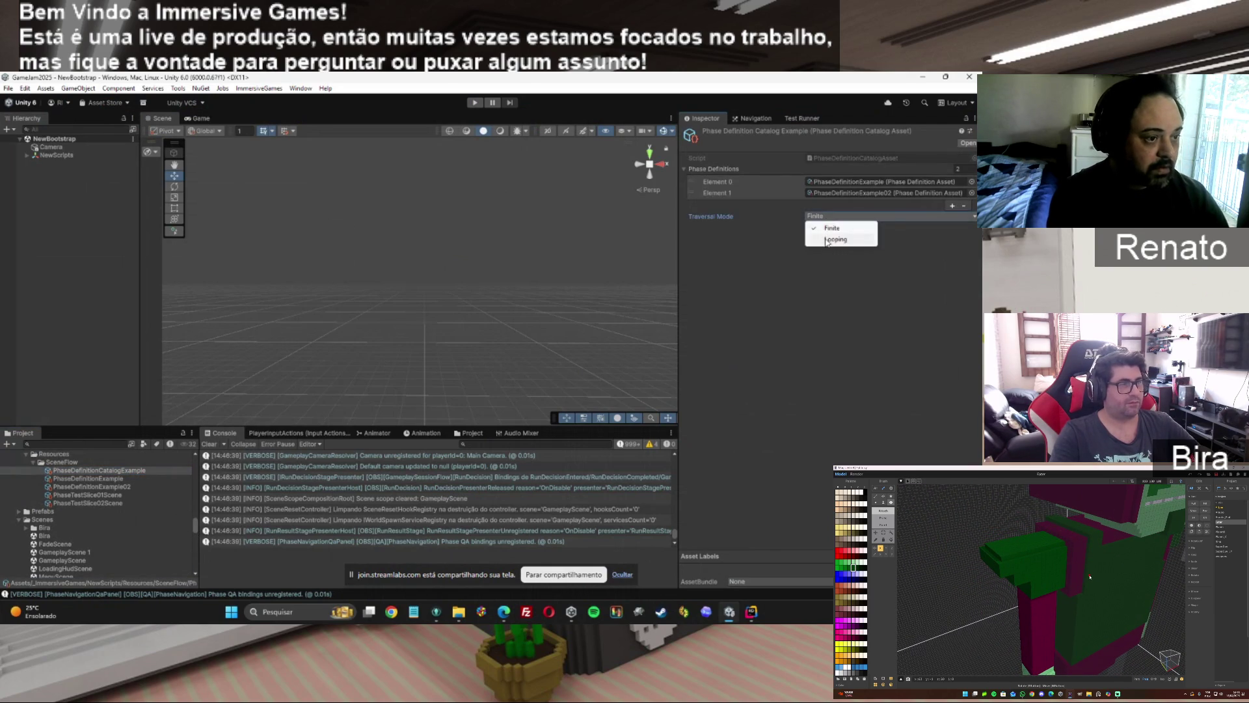
{"action": "left_click", "coordinate": [829, 240]}
Playtest up to phase_test_slice_02, confirm Next stays blocked at 2/2, and check the PhaseQaViewUpdated log.
{"action": "left_click", "coordinate": [474, 103]}
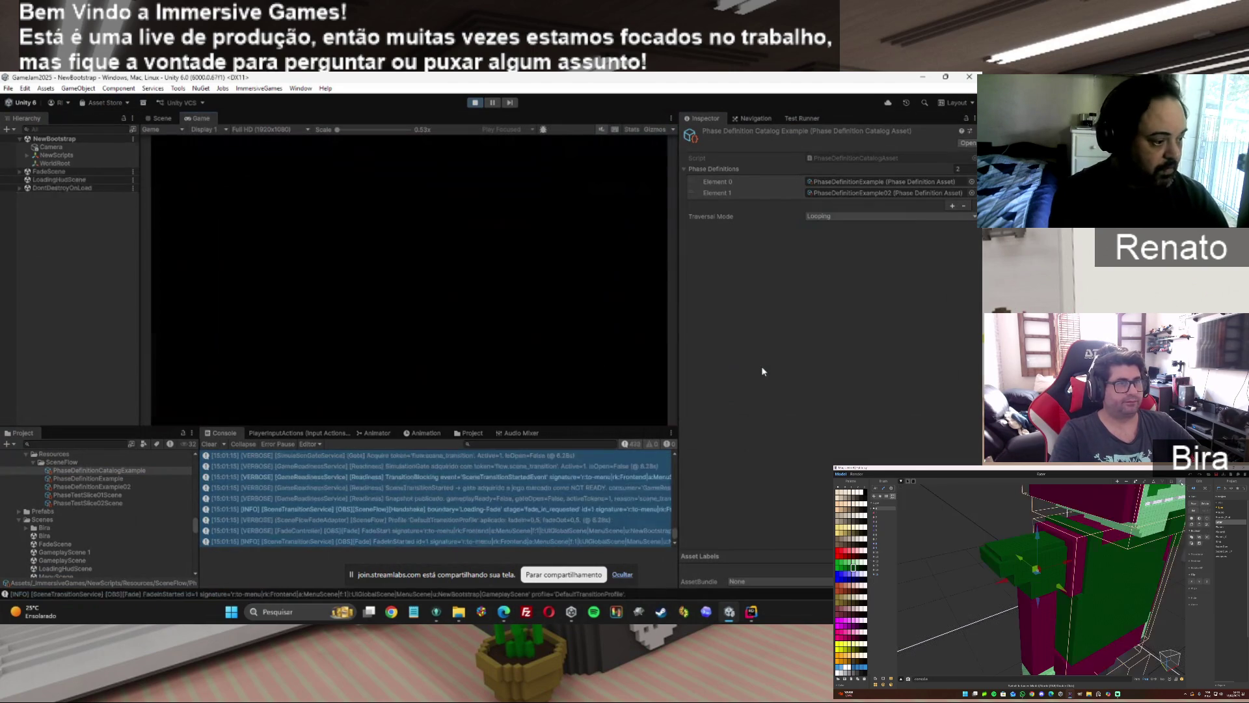
{"action": "left_click", "coordinate": [205, 279]}
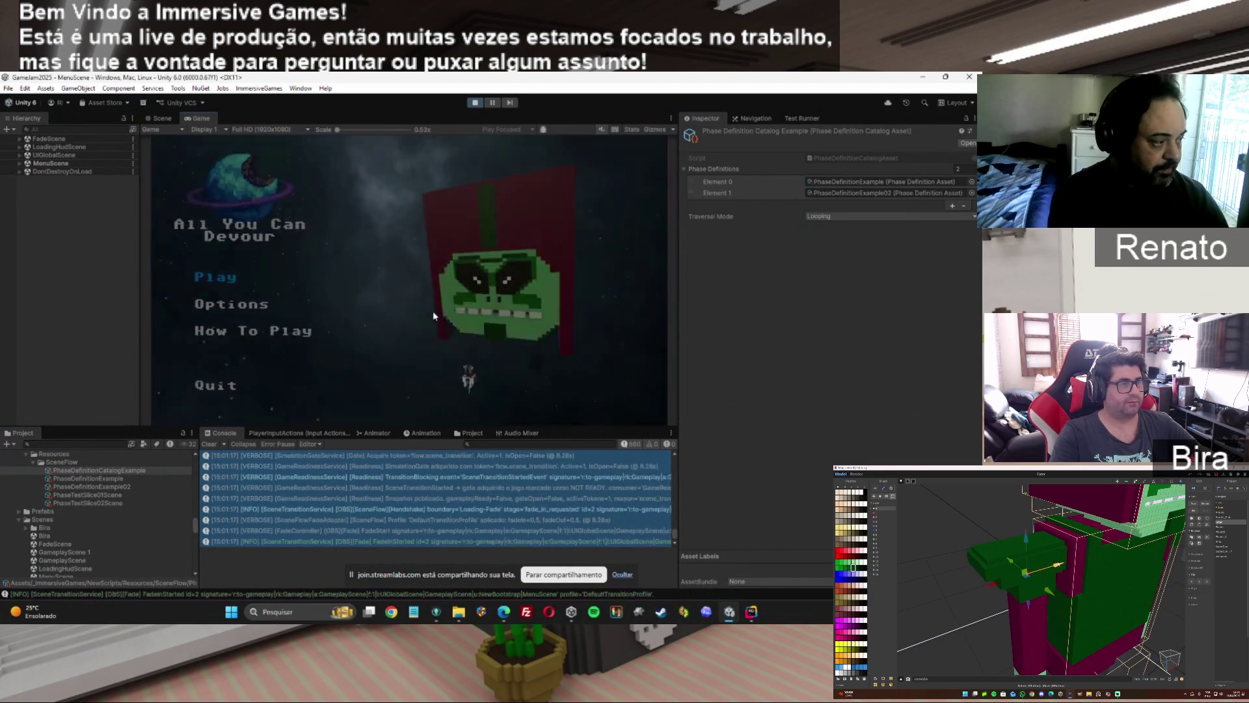
{"action": "left_click", "coordinate": [409, 414]}
{"action": "left_click", "coordinate": [533, 222]}
{"action": "left_click", "coordinate": [410, 413]}
{"action": "left_click", "coordinate": [524, 222]}
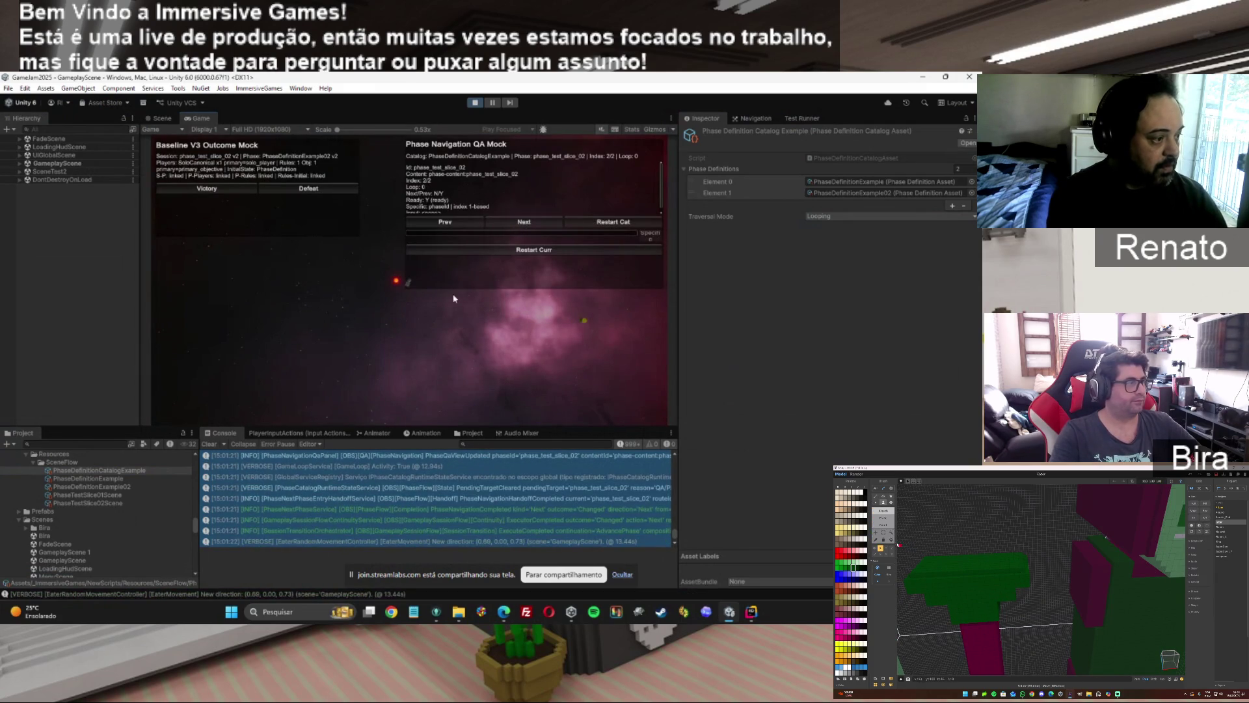
{"action": "left_click", "coordinate": [523, 222]}
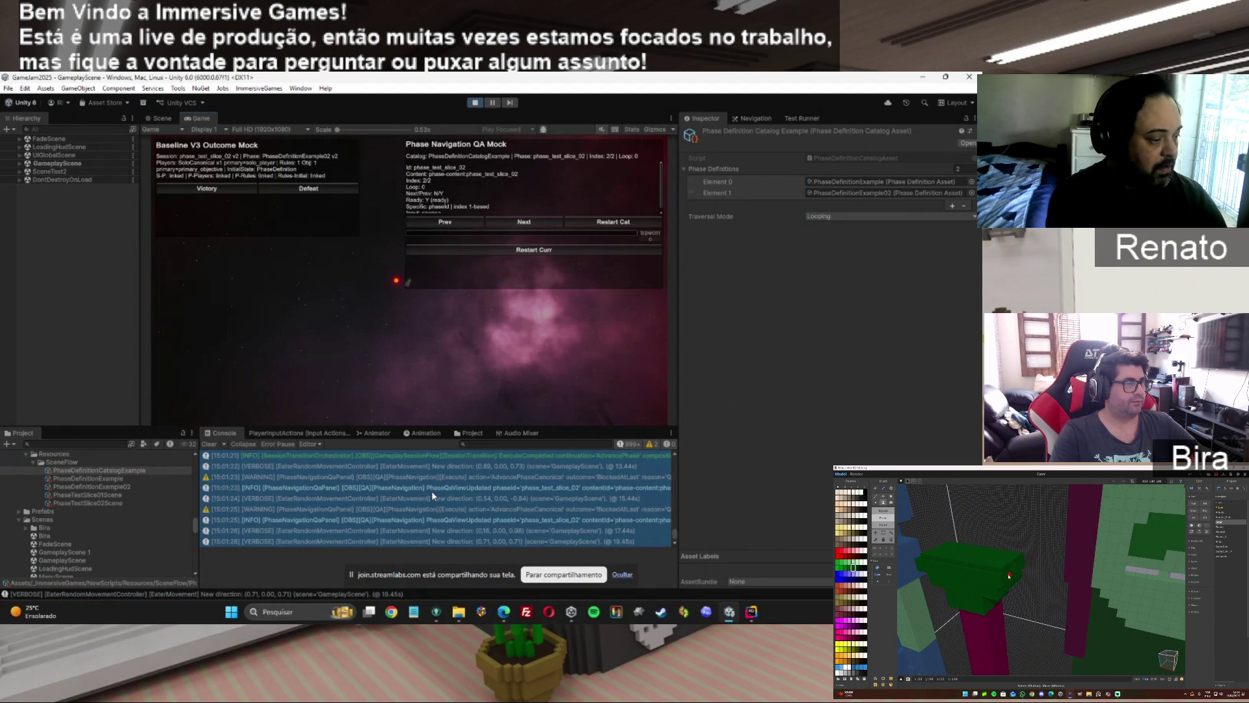
{"action": "left_click", "coordinate": [431, 491]}
{"action": "scroll", "coordinate": [483, 489], "scroll_direction": "up", "scroll_amount": 5}
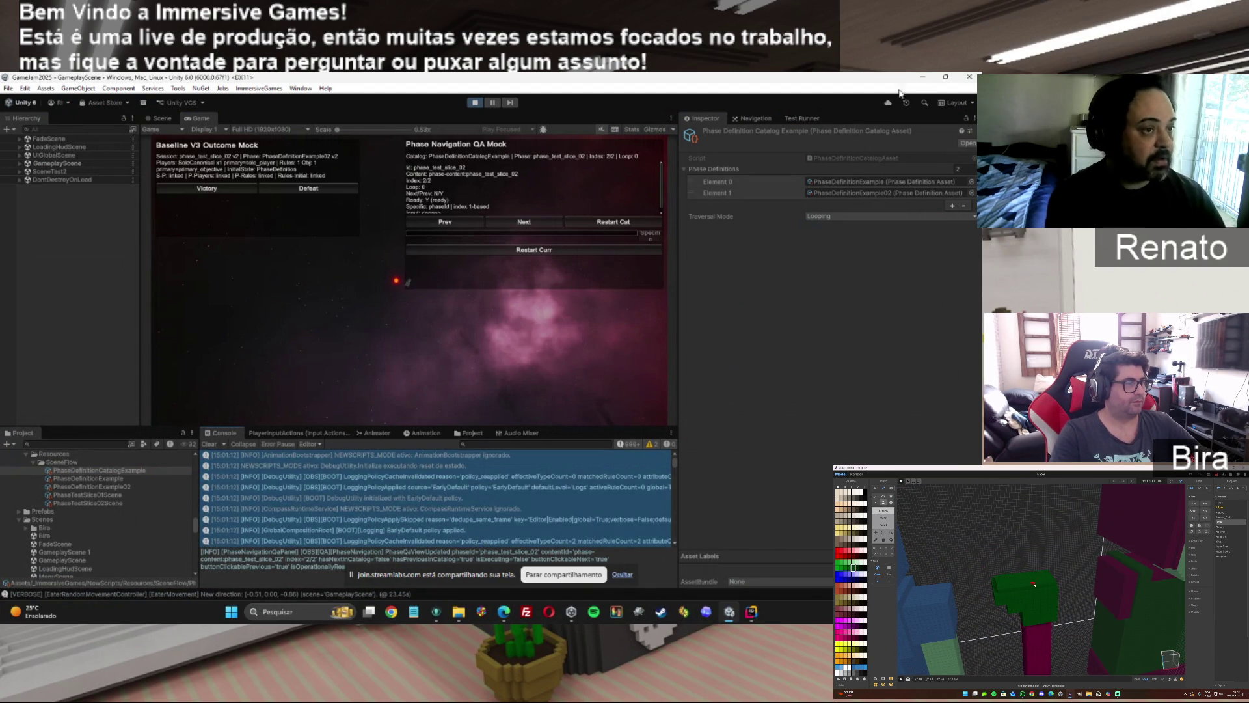
{"action": "left_click", "coordinate": [931, 76]}
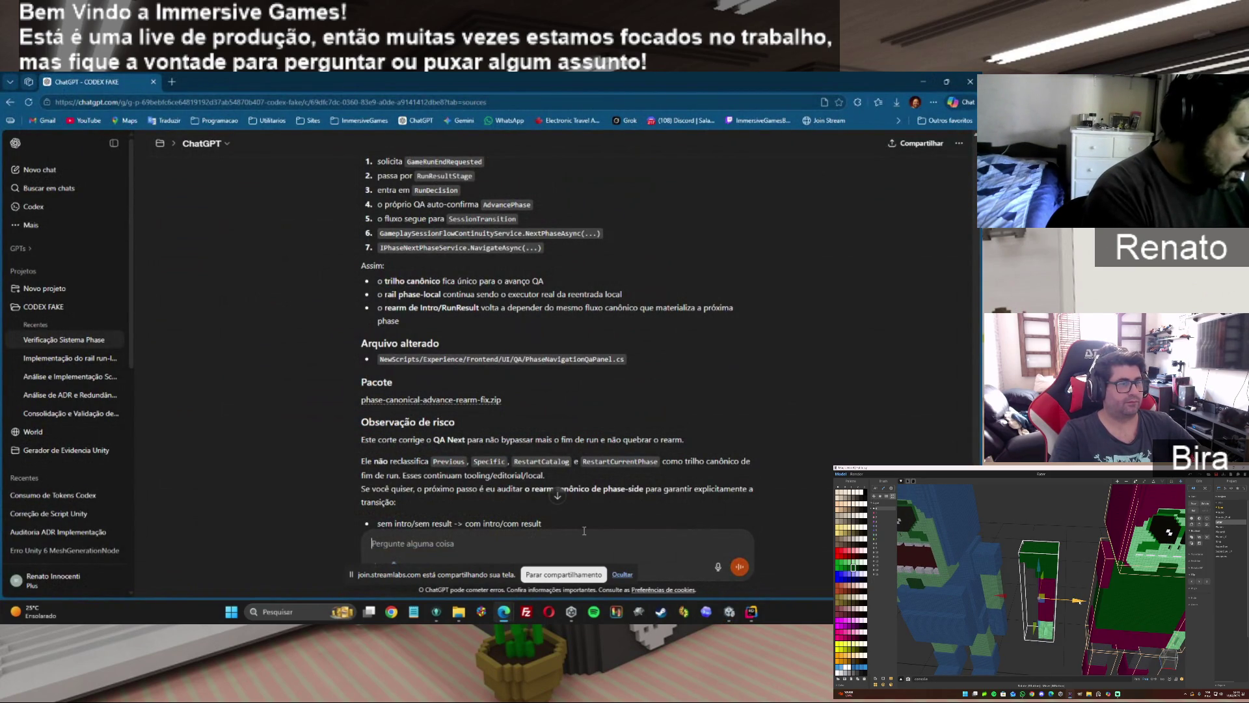
Send ChatGPT "mas ai ele quebrou a navegação rsr" with the pasted console log.
{"action": "type", "text": "m"}
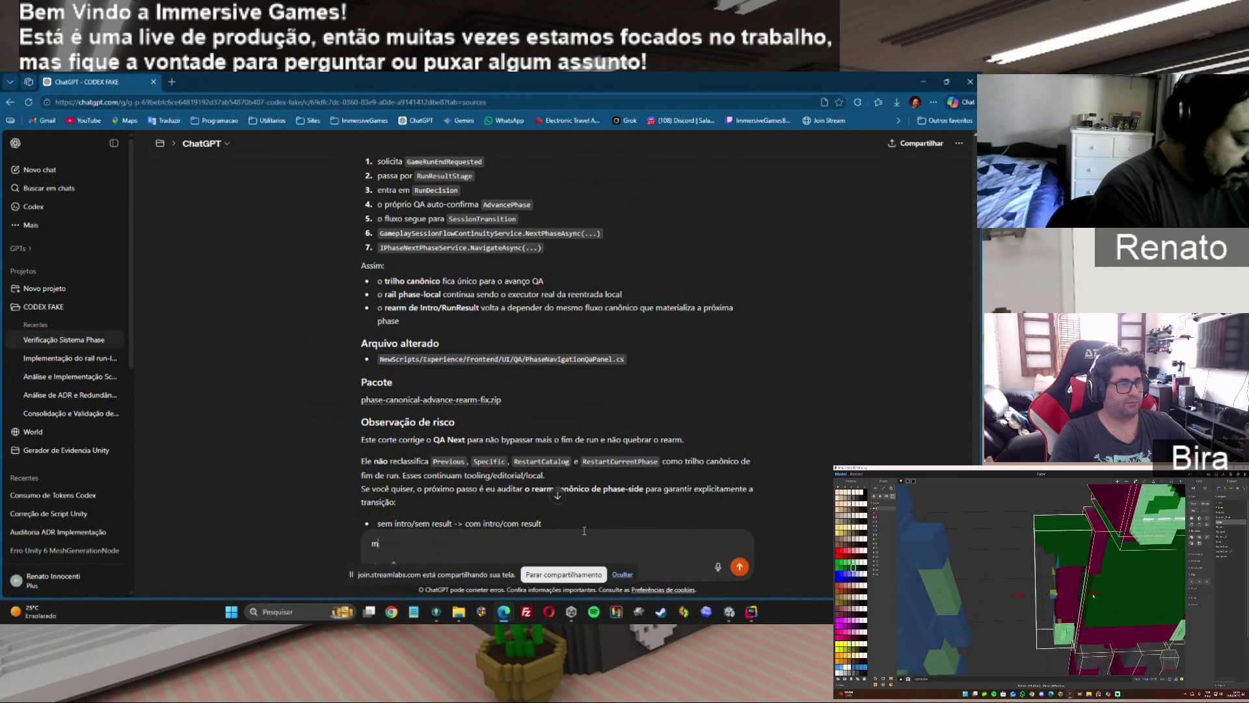
{"action": "type", "text": "as ai ele quebrou a nave"}
{"action": "type", "text": "gação rsr"}
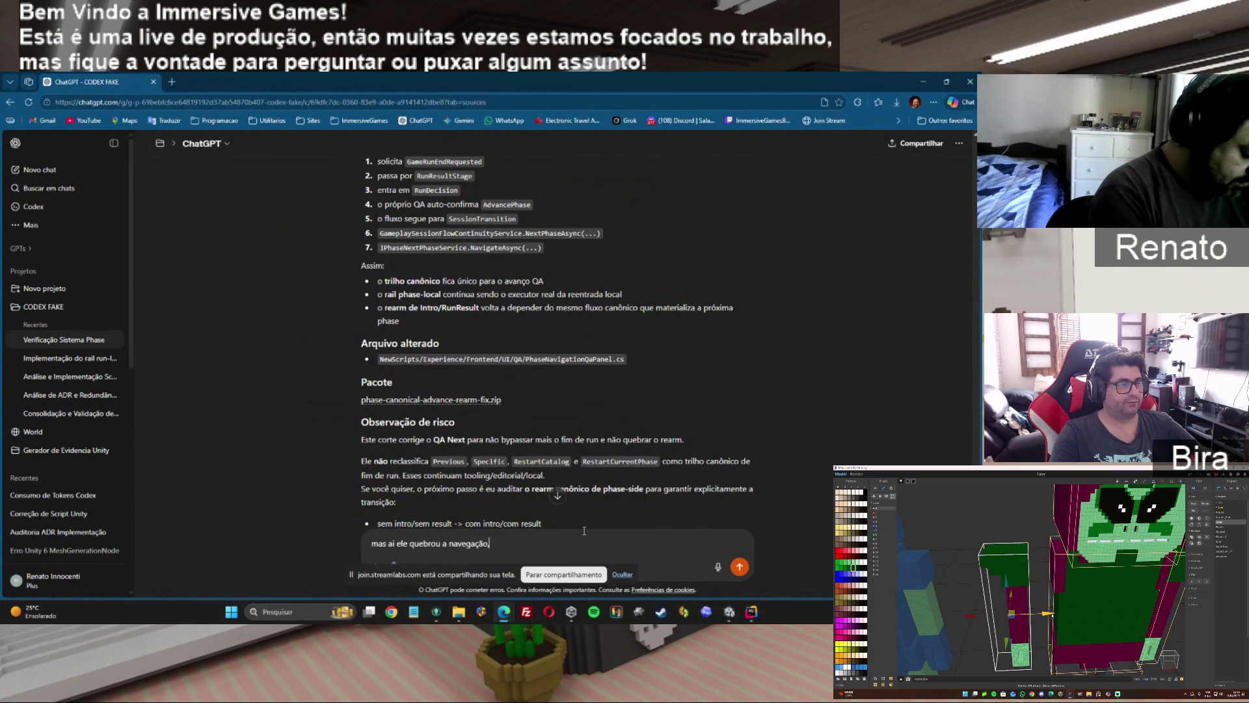
{"action": "key", "text": "ctrl+v"}
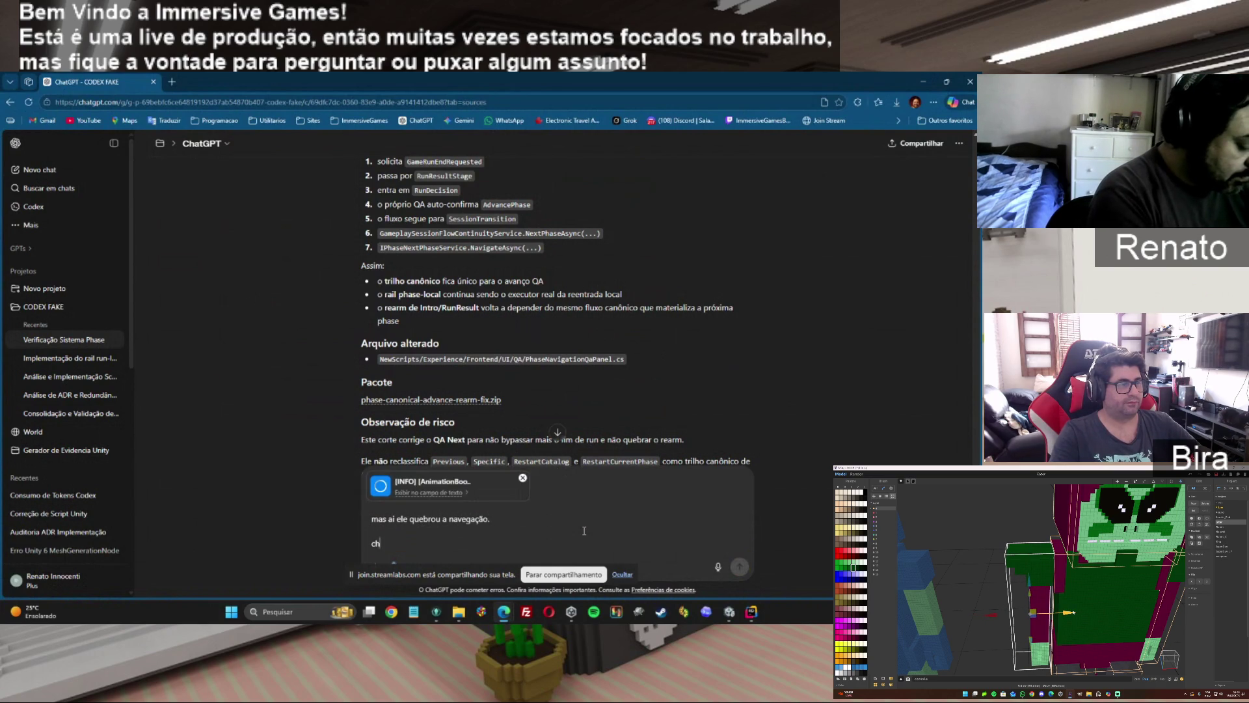
{"action": "key", "text": "BackSpace"}
{"action": "key", "text": "BackSpace"}
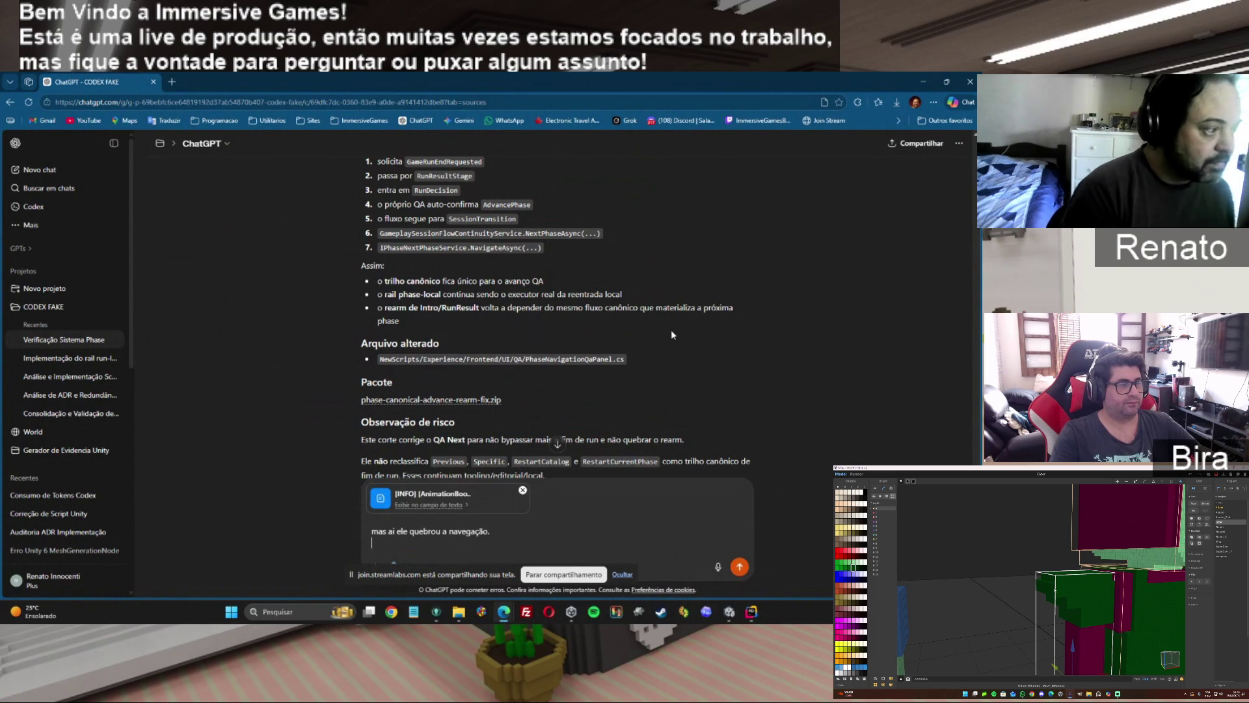
{"action": "left_click", "coordinate": [740, 566]}
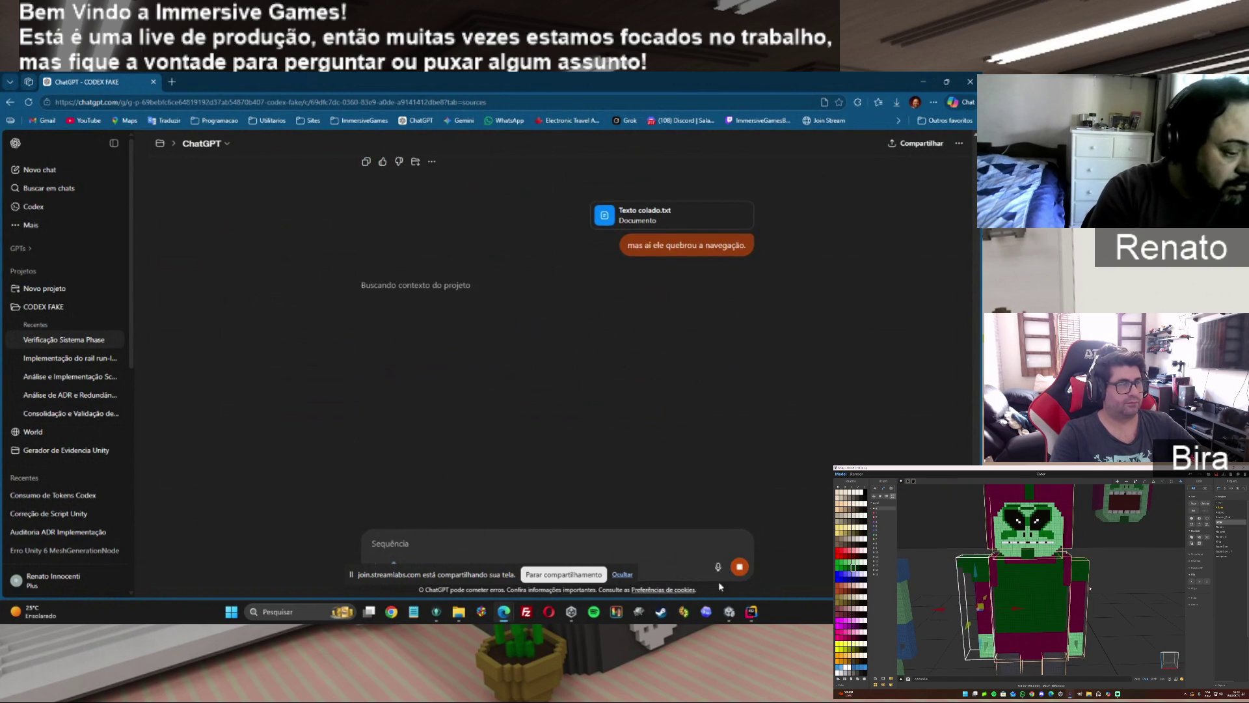
{"action": "left_click", "coordinate": [730, 612]}
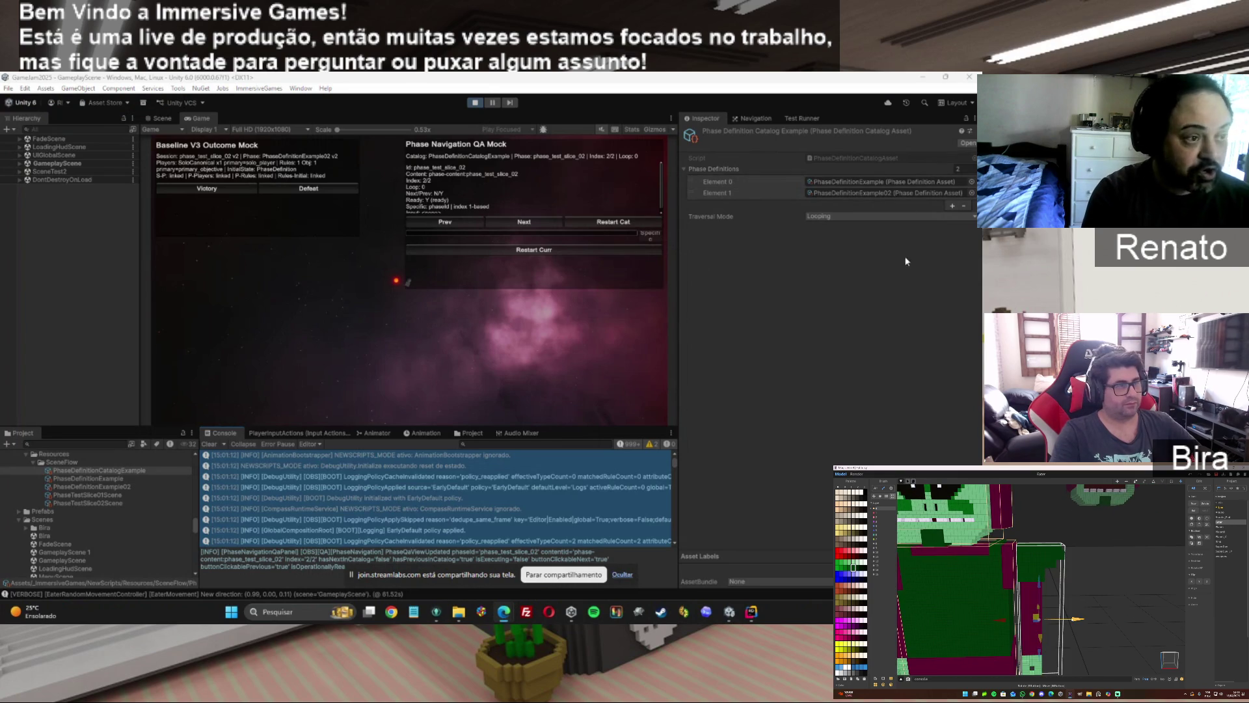
Restart the catalog, go forward to phase_test_slice_02 and back to phase_test_slice_01, then stop playing.
{"action": "left_click", "coordinate": [39, 154]}
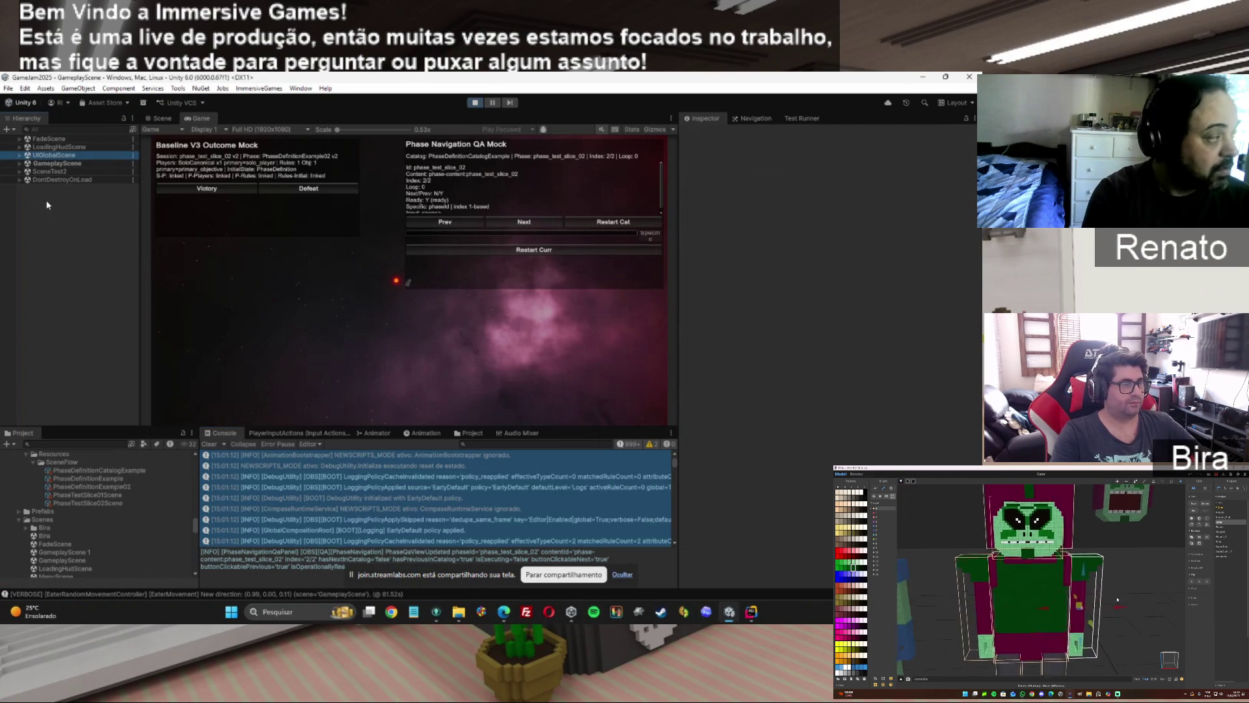
{"action": "left_click", "coordinate": [44, 171]}
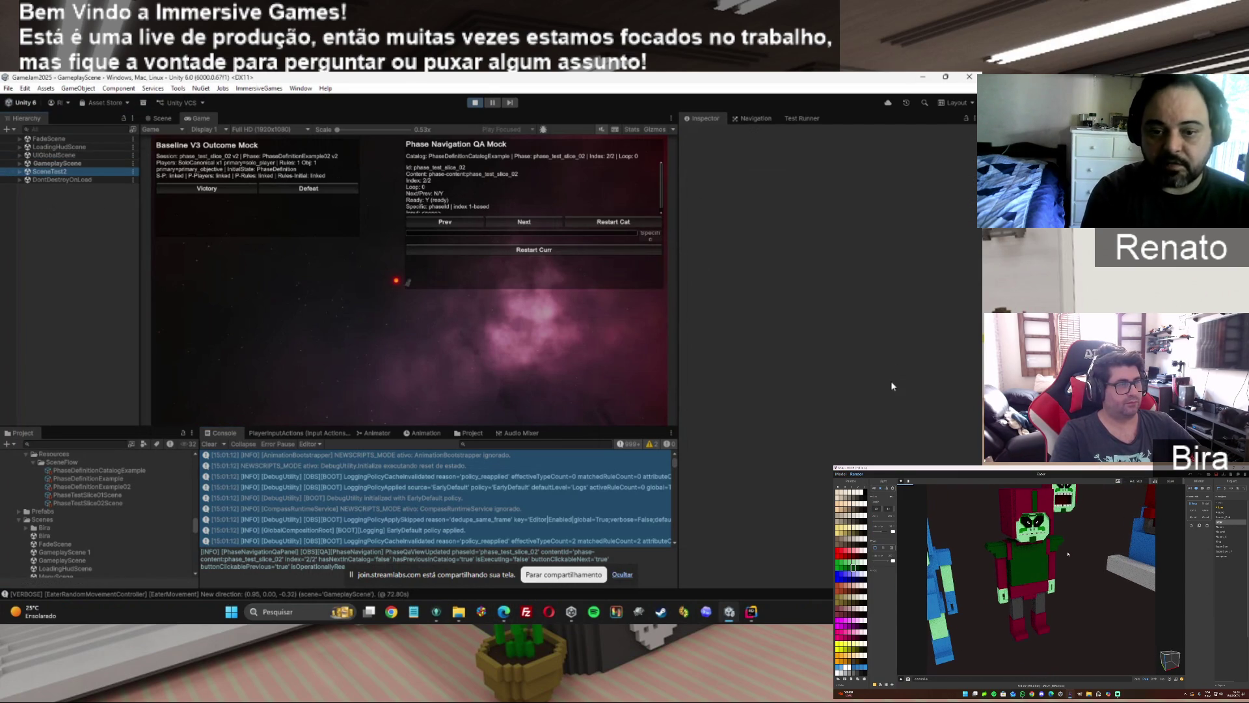
{"action": "left_click", "coordinate": [501, 248]}
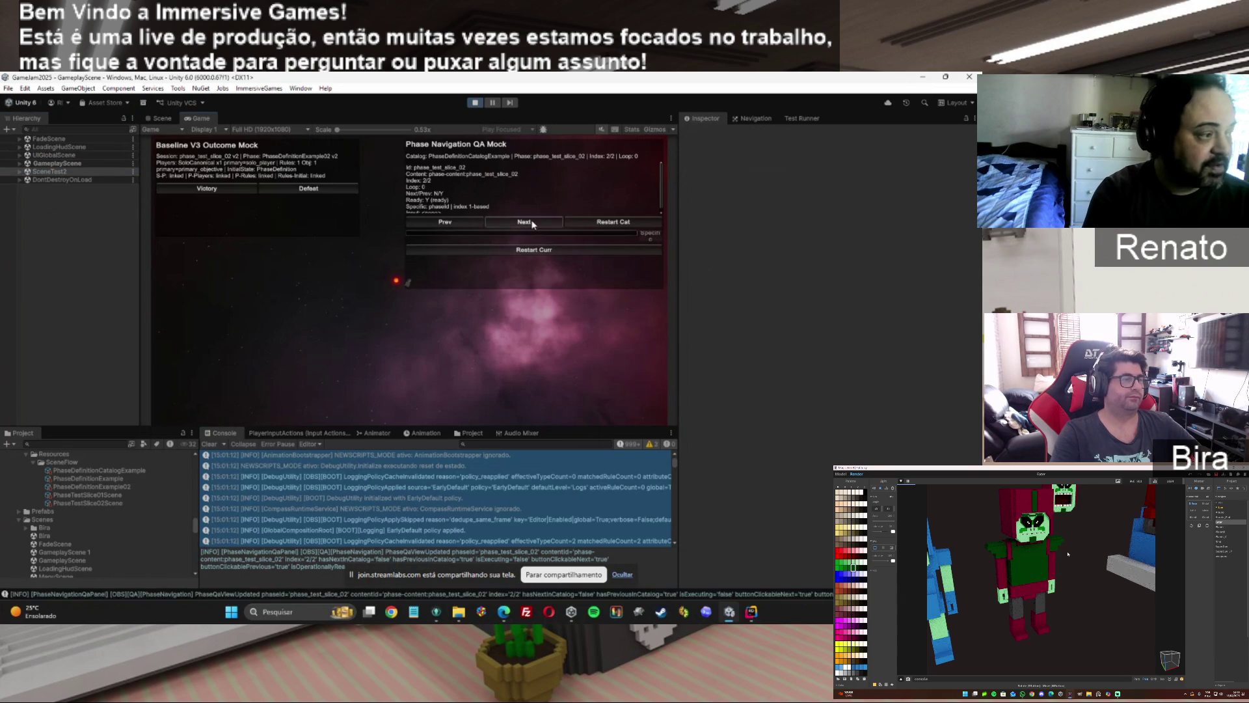
{"action": "left_click", "coordinate": [605, 222]}
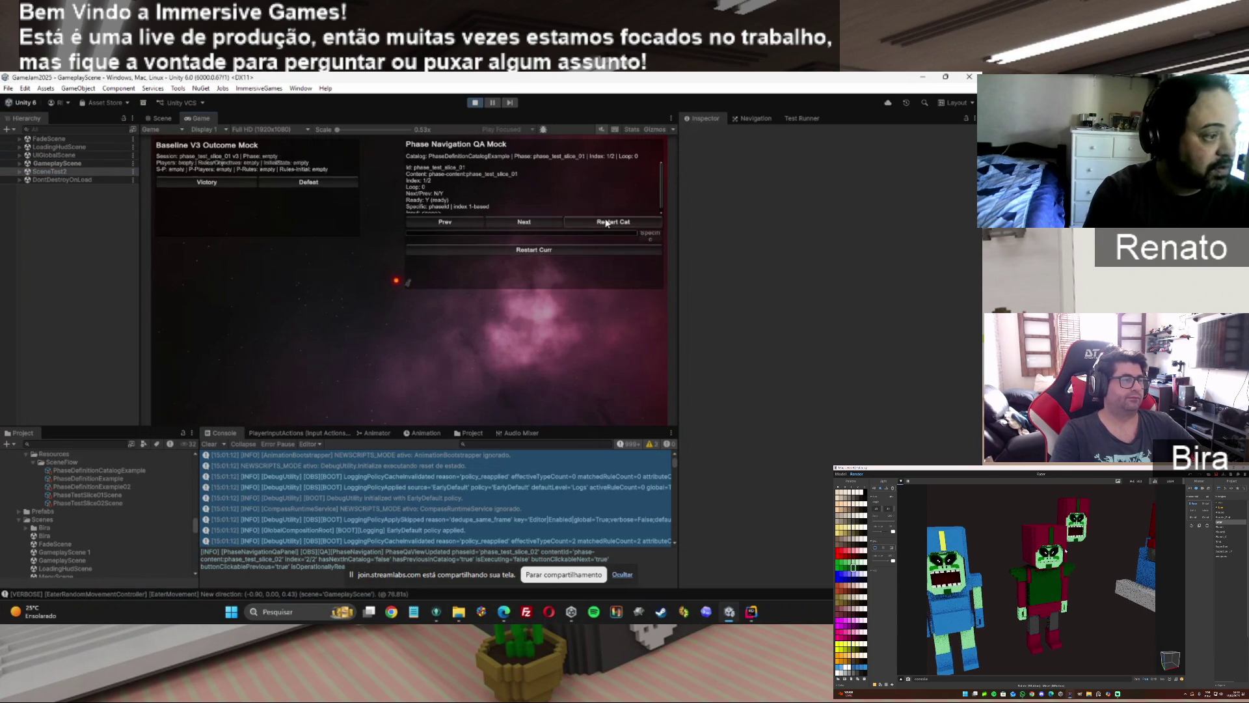
{"action": "left_click", "coordinate": [463, 414]}
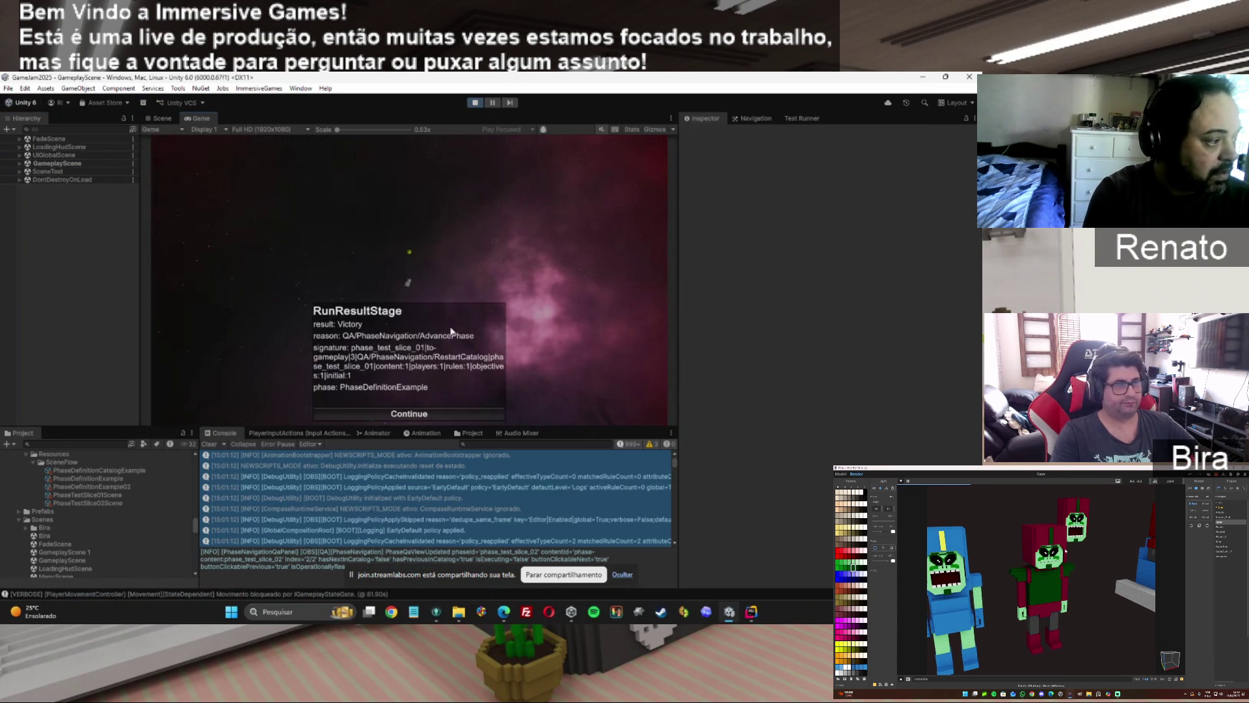
{"action": "left_click", "coordinate": [392, 416]}
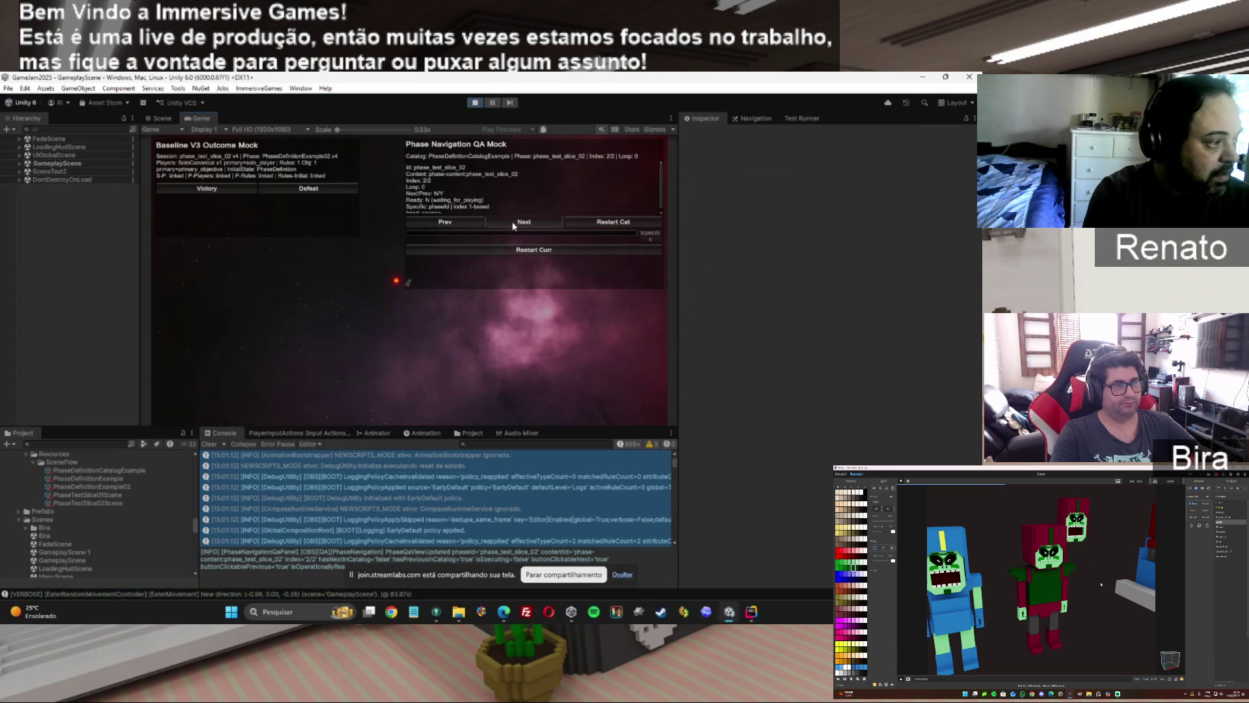
{"action": "left_click", "coordinate": [449, 225]}
{"action": "left_click", "coordinate": [364, 413]}
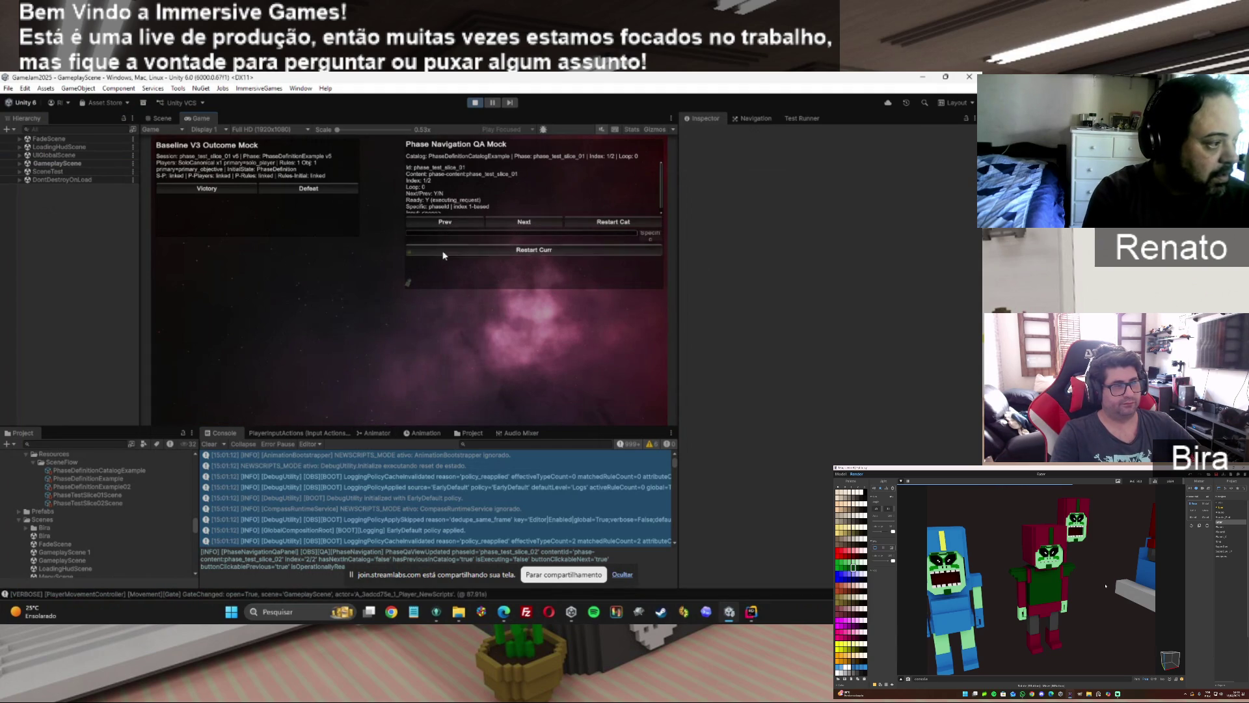
{"action": "left_click", "coordinate": [442, 226]}
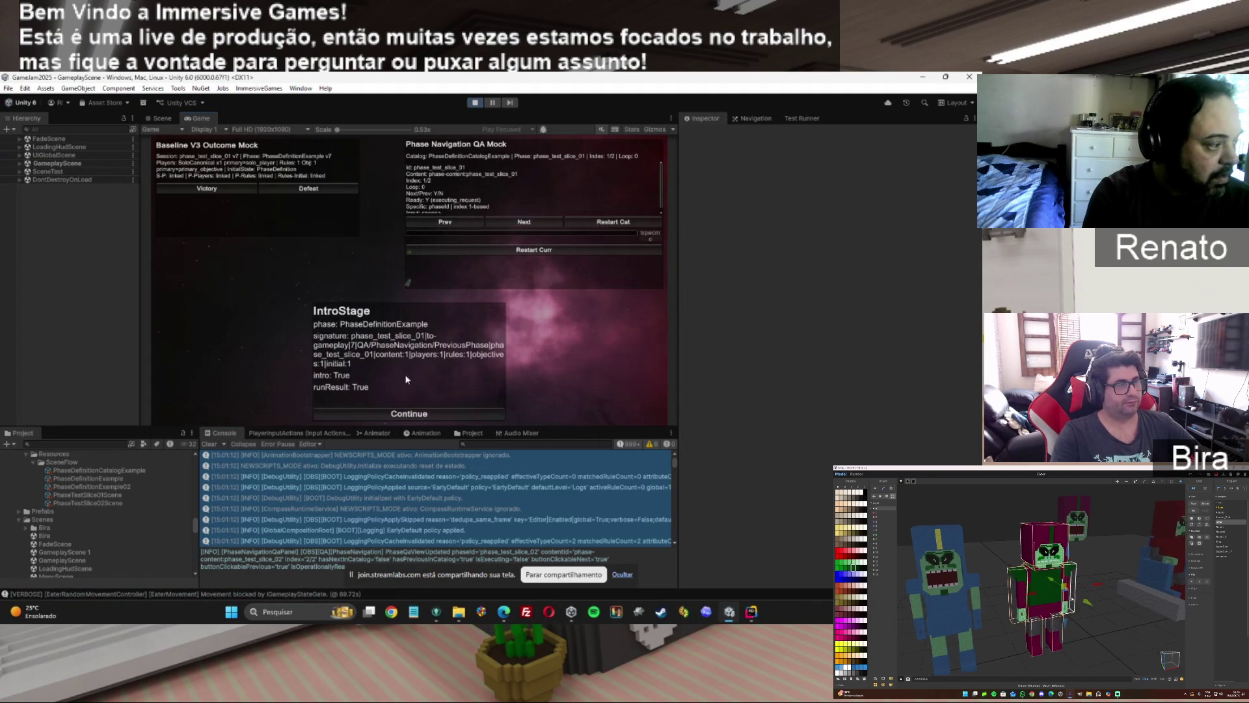
{"action": "left_click", "coordinate": [391, 418]}
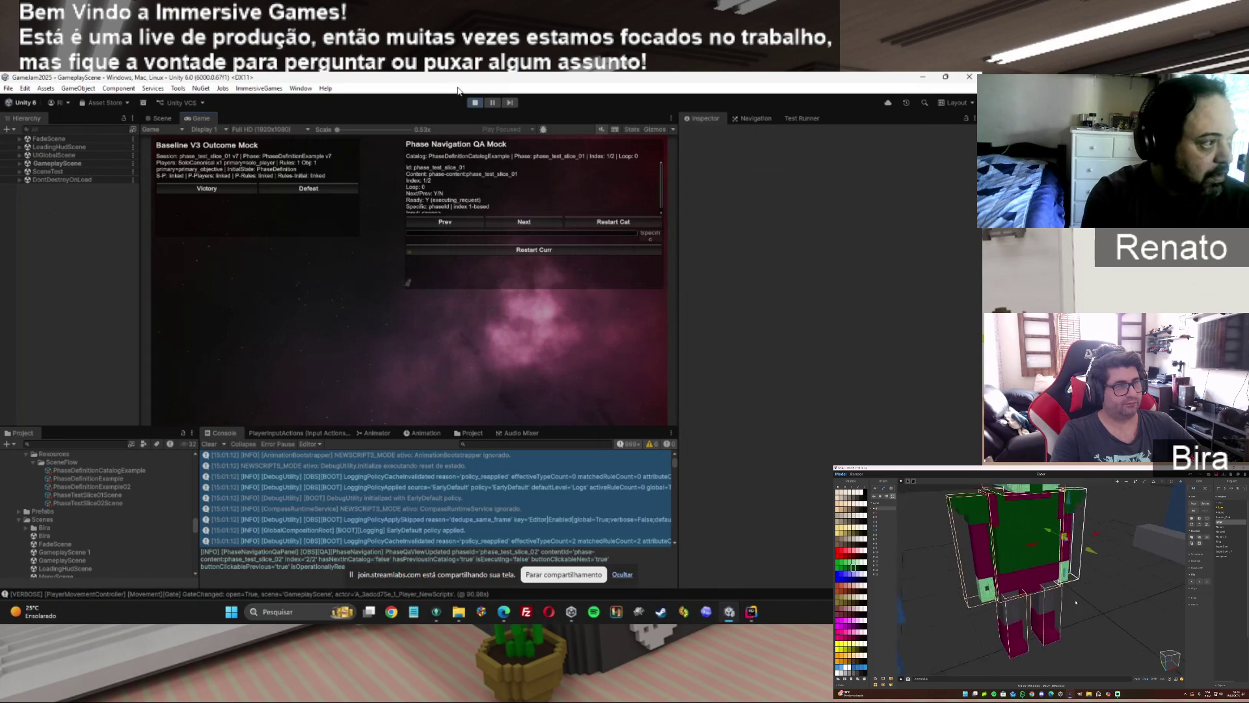
{"action": "left_click", "coordinate": [476, 102]}
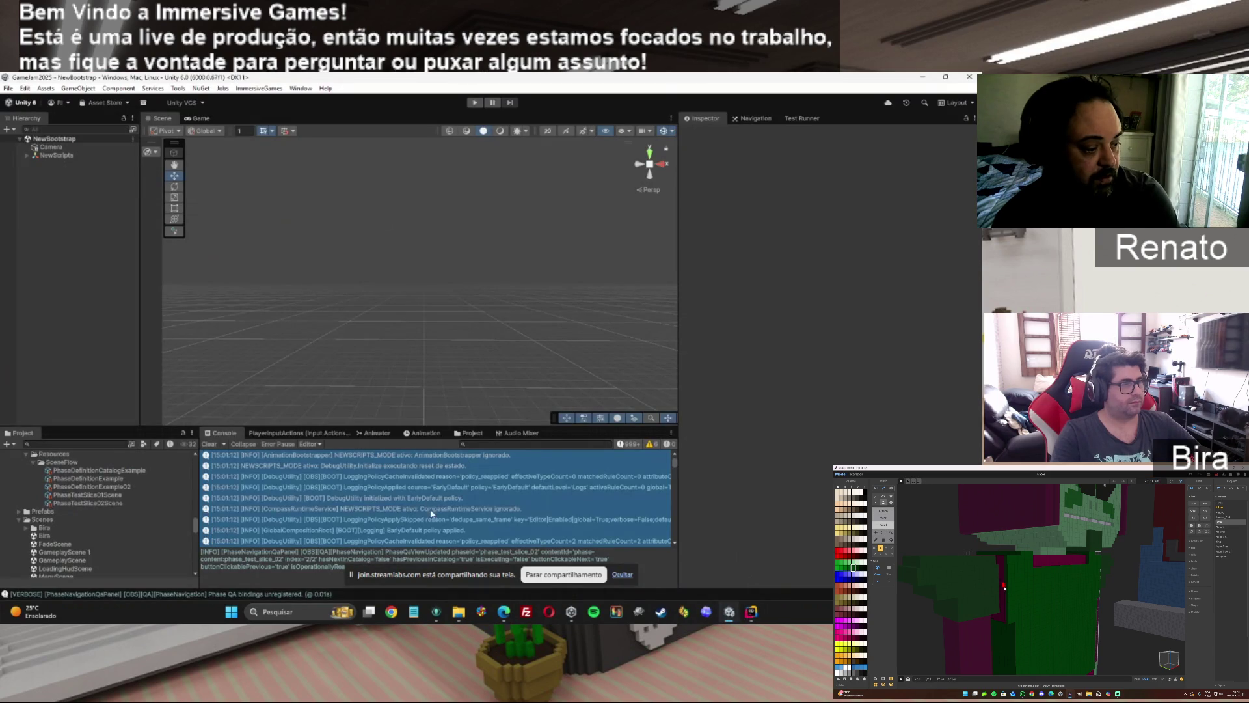
Bring the ChatGPT browser window about the navigation fix to the front.
{"action": "mouse_move", "coordinate": [505, 615]}
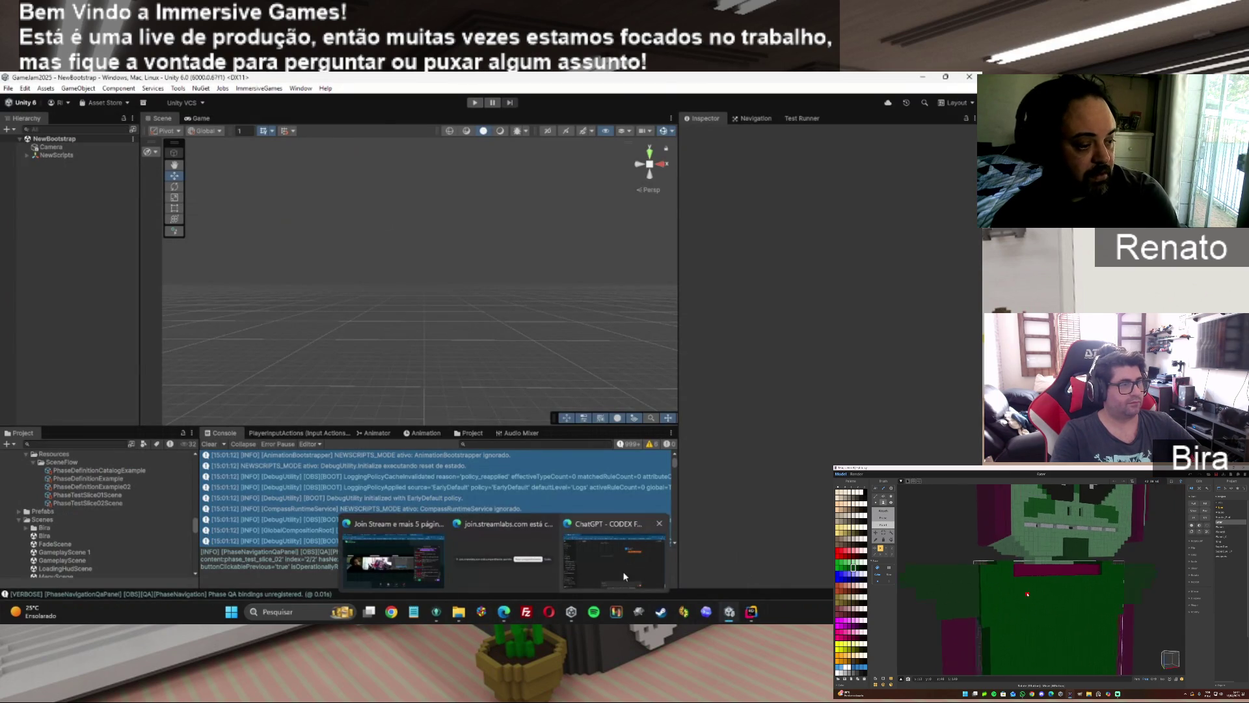
{"action": "left_click", "coordinate": [621, 574]}
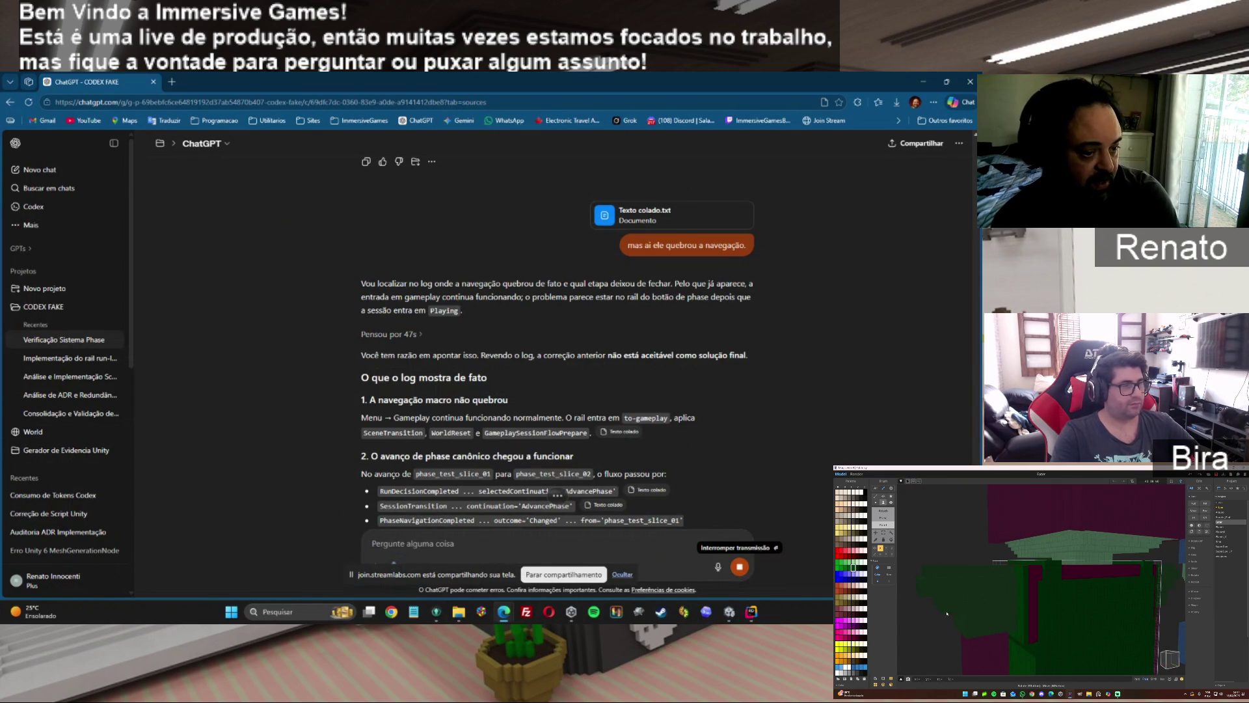
{"action": "scroll", "coordinate": [558, 494], "scroll_direction": "down", "scroll_amount": 4}
{"action": "scroll", "coordinate": [557, 390], "scroll_direction": "down", "scroll_amount": 8}
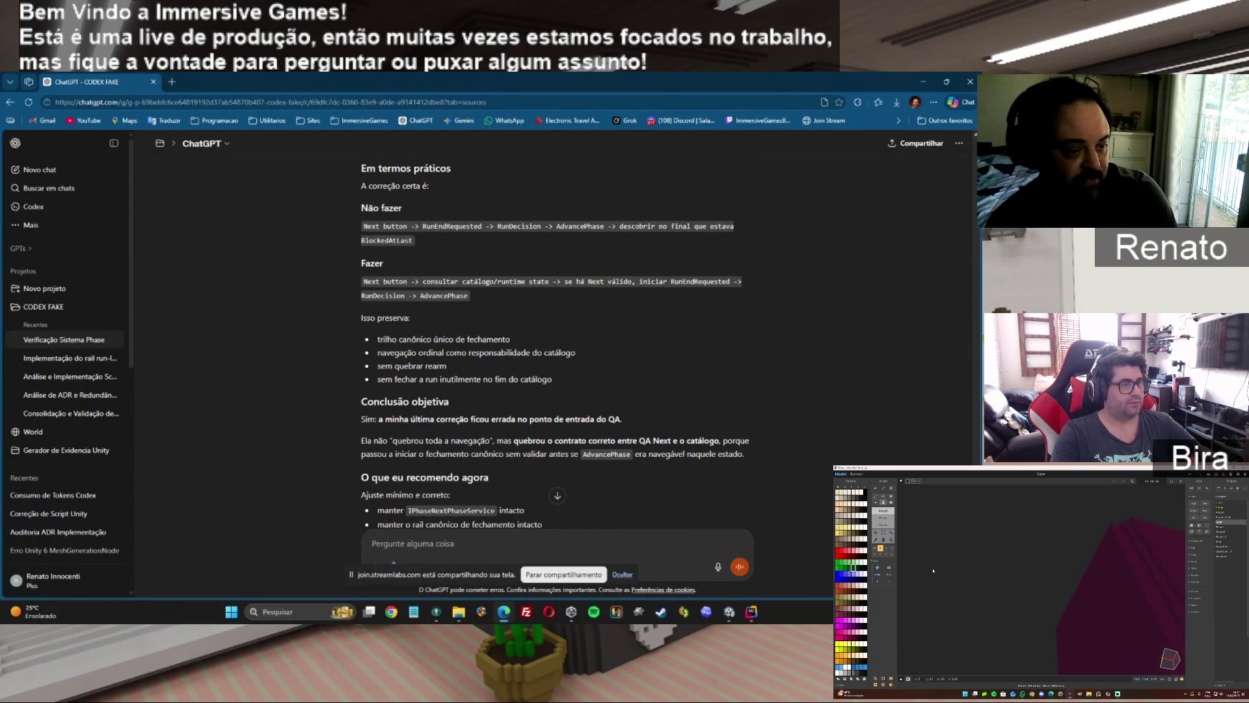
{"action": "scroll", "coordinate": [556, 325], "scroll_direction": "down", "scroll_amount": 3}
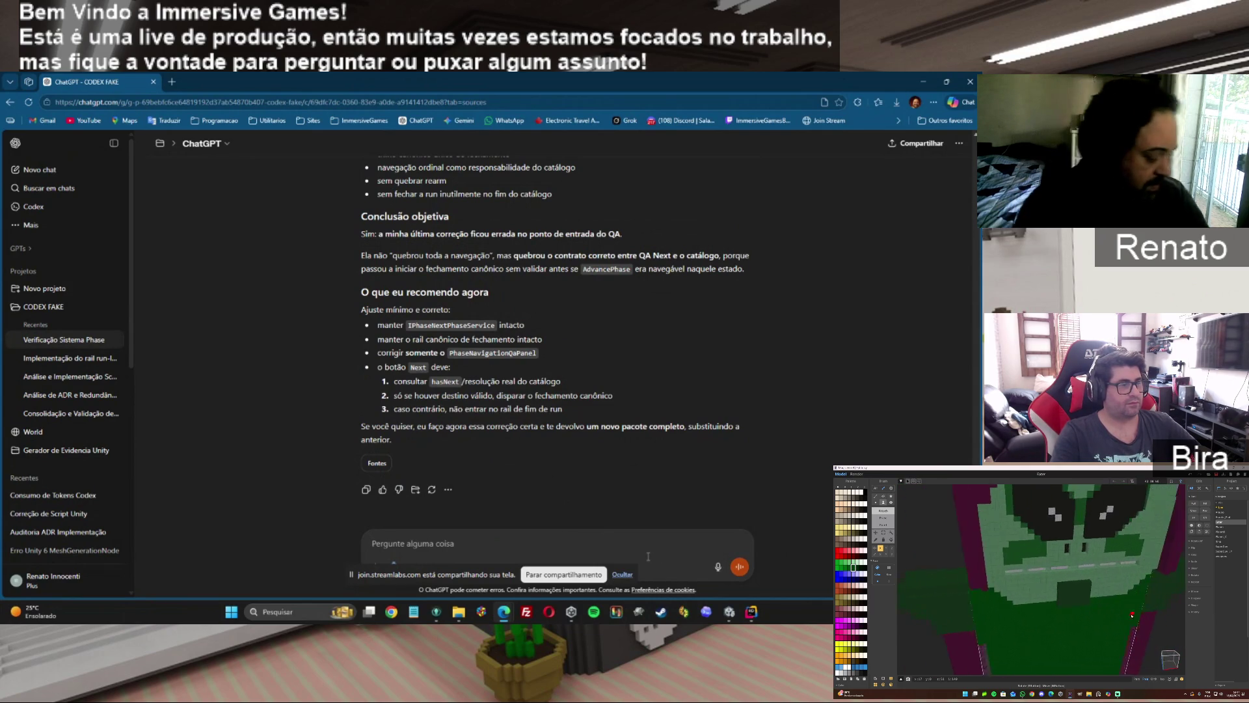
{"action": "type", "text": "faça"}
{"action": "key", "text": "Return"}
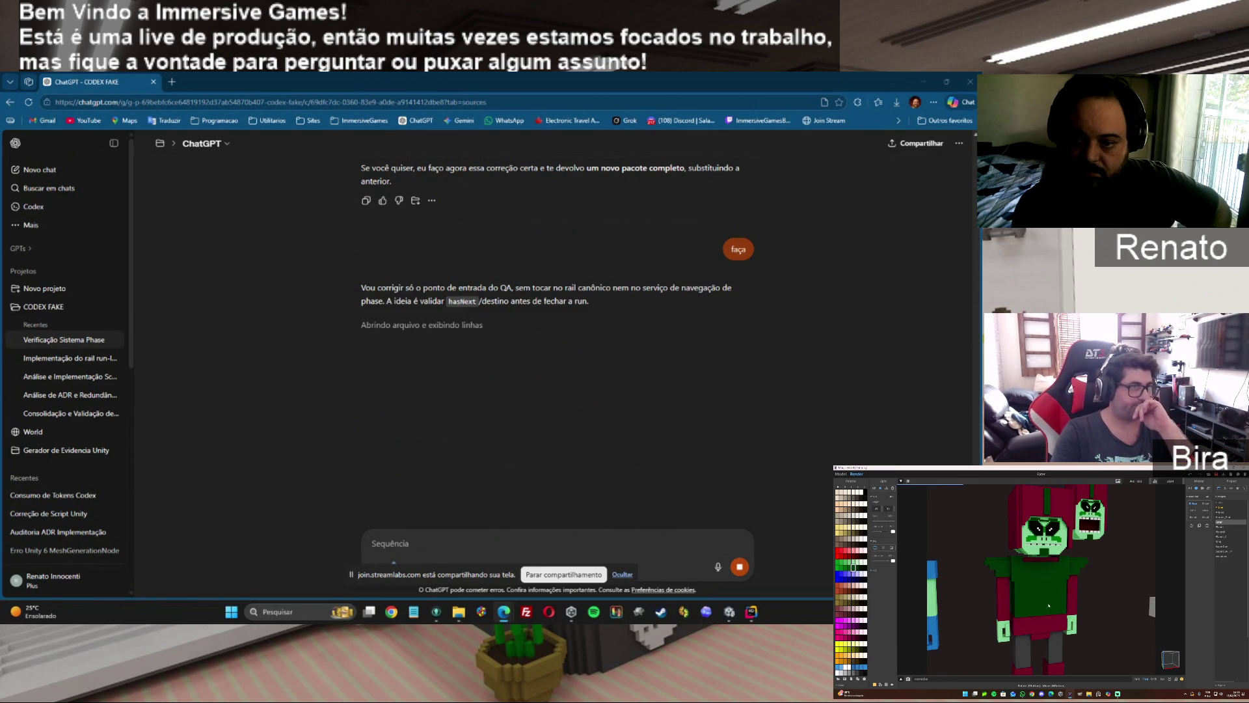
Work in the ChatGPT conversation and scroll back up through the assistant's reply.
{"action": "left_click", "coordinate": [840, 475]}
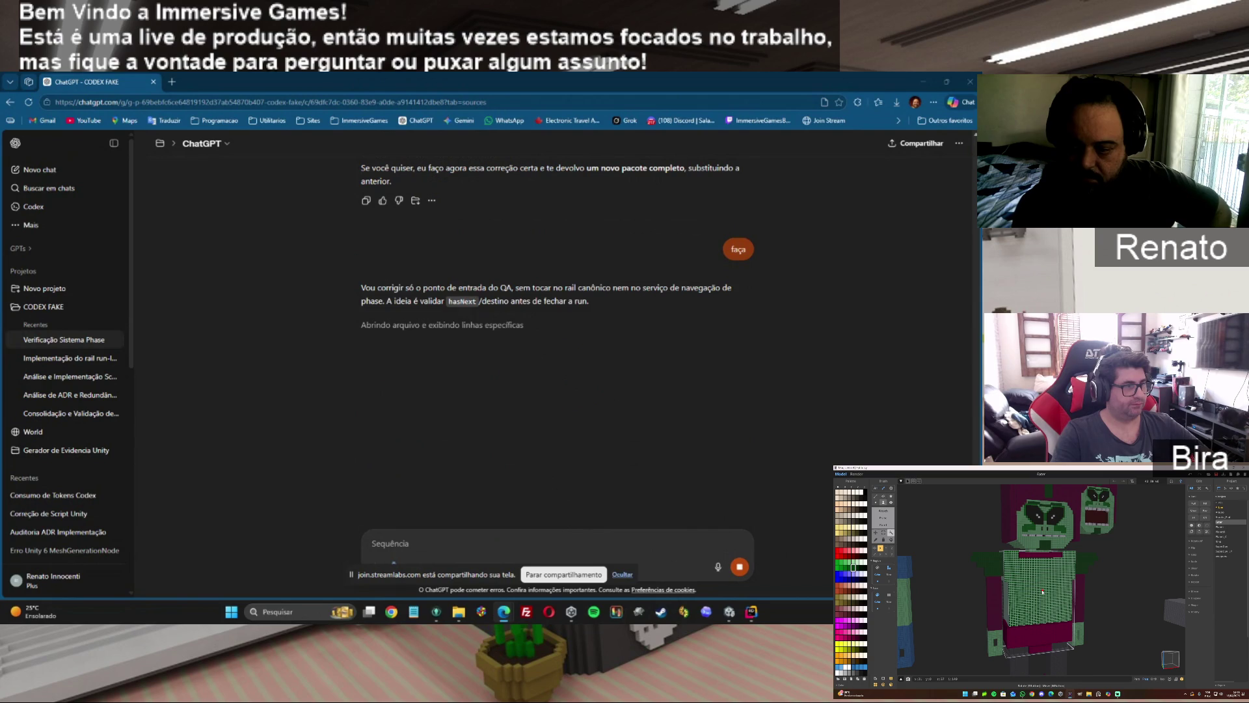
{"action": "left_click", "coordinate": [1042, 591]}
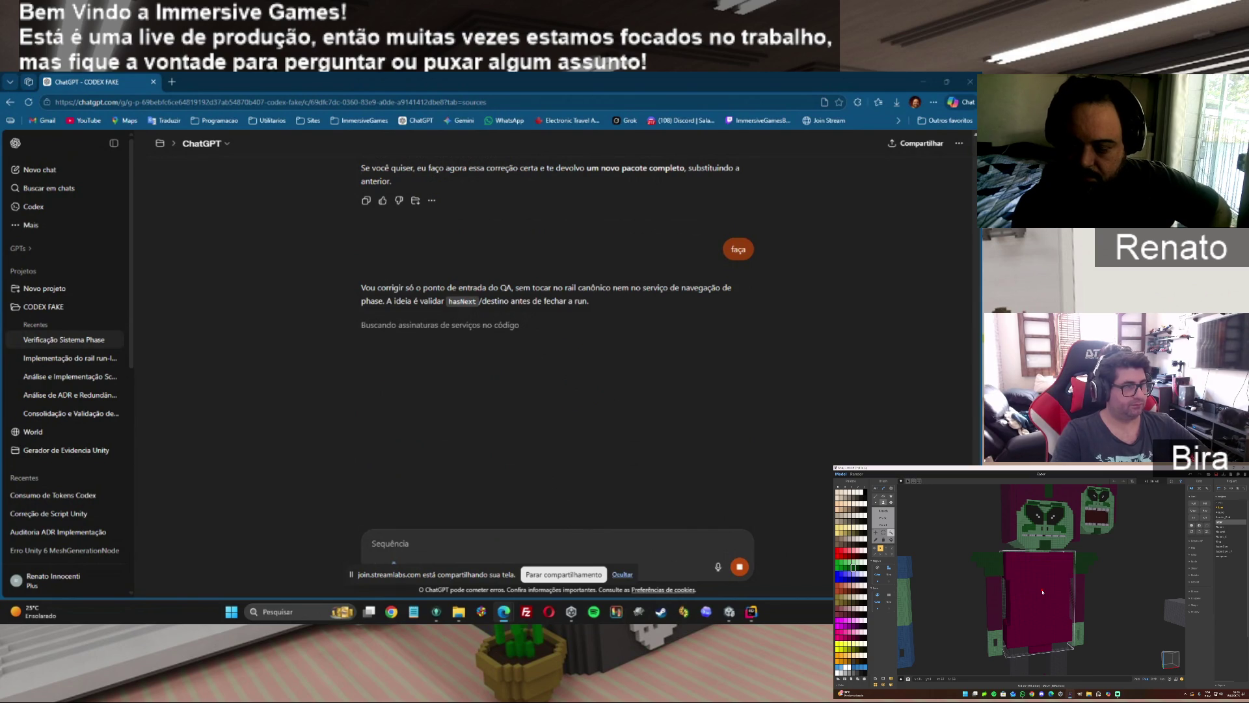
{"action": "scroll", "coordinate": [1042, 591], "scroll_direction": "up", "scroll_amount": 5}
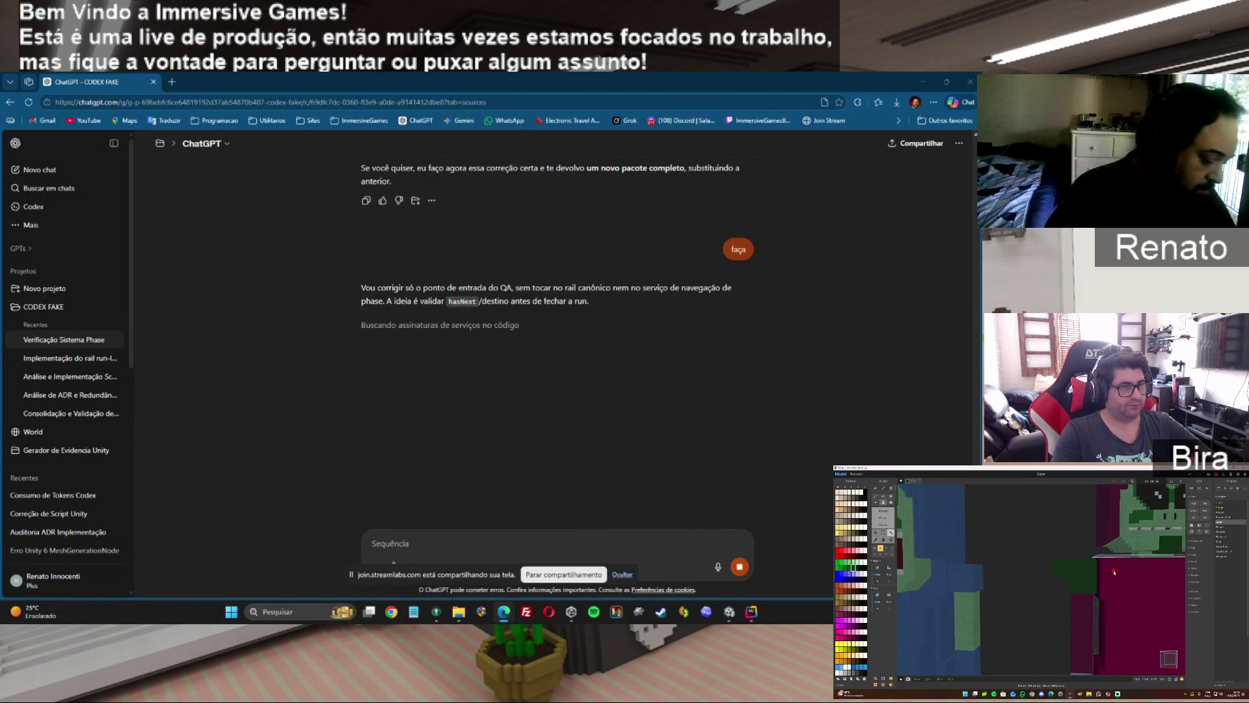
{"action": "scroll", "coordinate": [1115, 572], "scroll_direction": "up", "scroll_amount": 2}
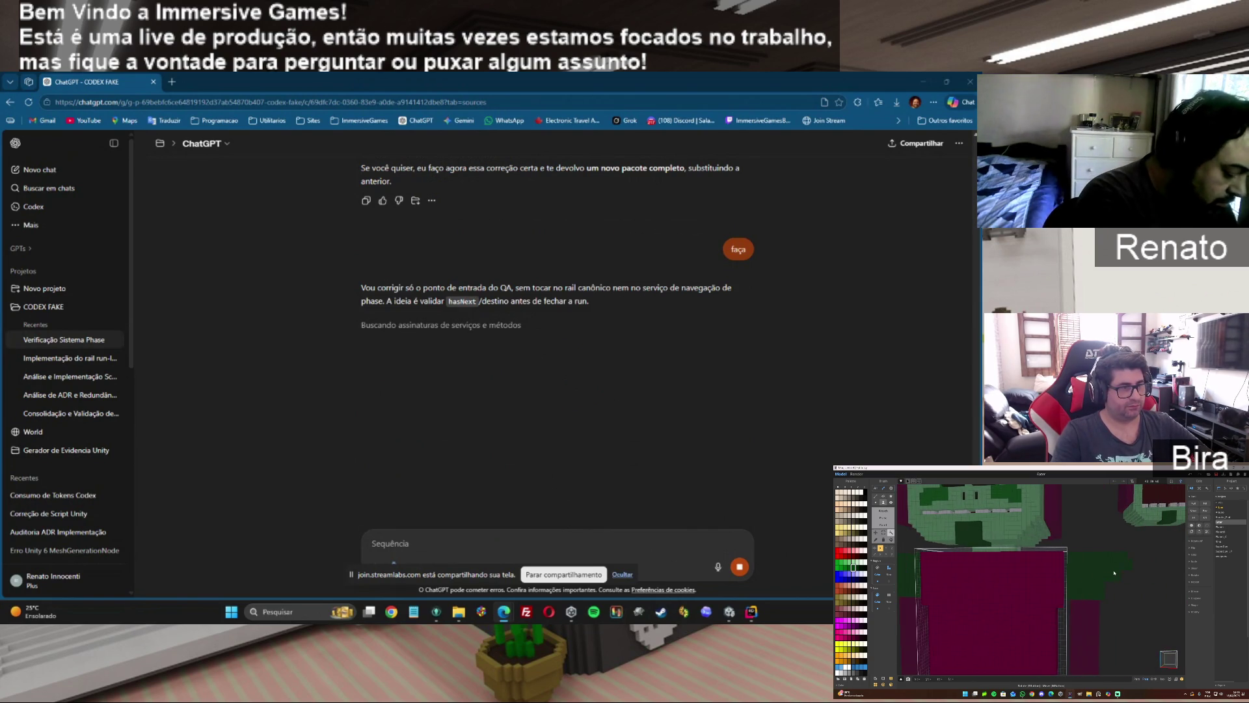
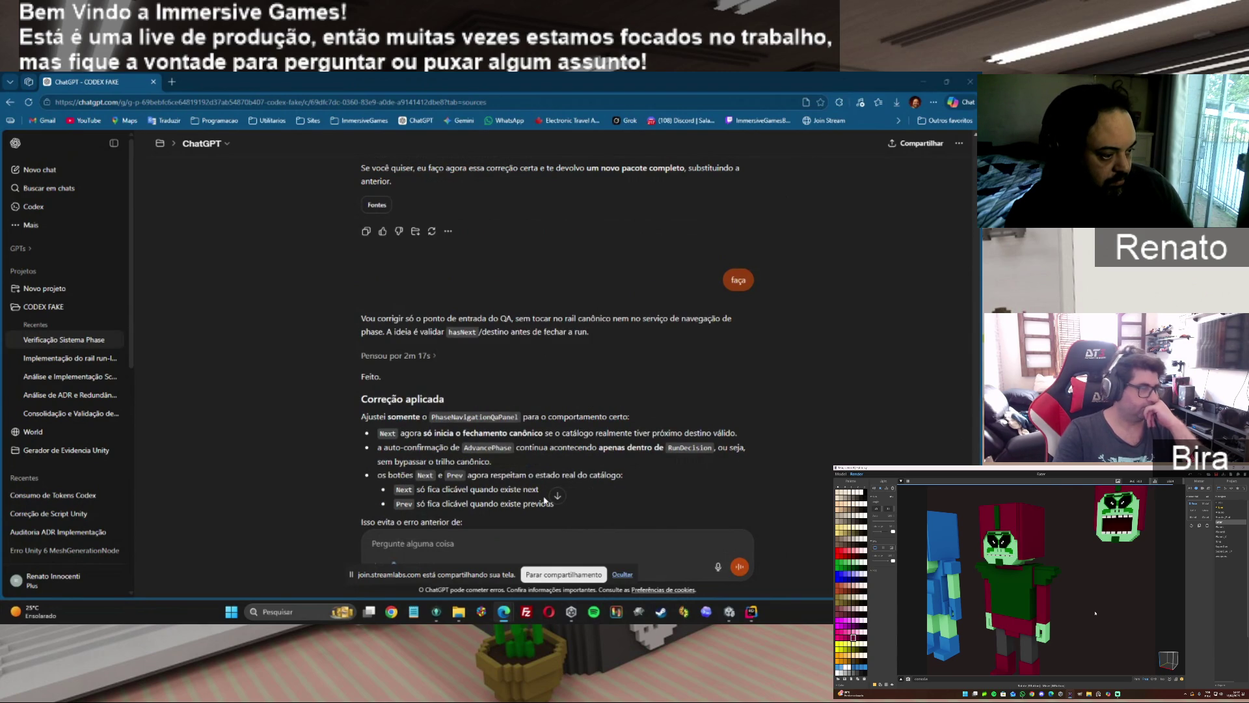
Draft a Portuguese ChatGPT reply: the buttons shouldn't be disabled; the problem is advancing a phase.
{"action": "type", "text": "M"}
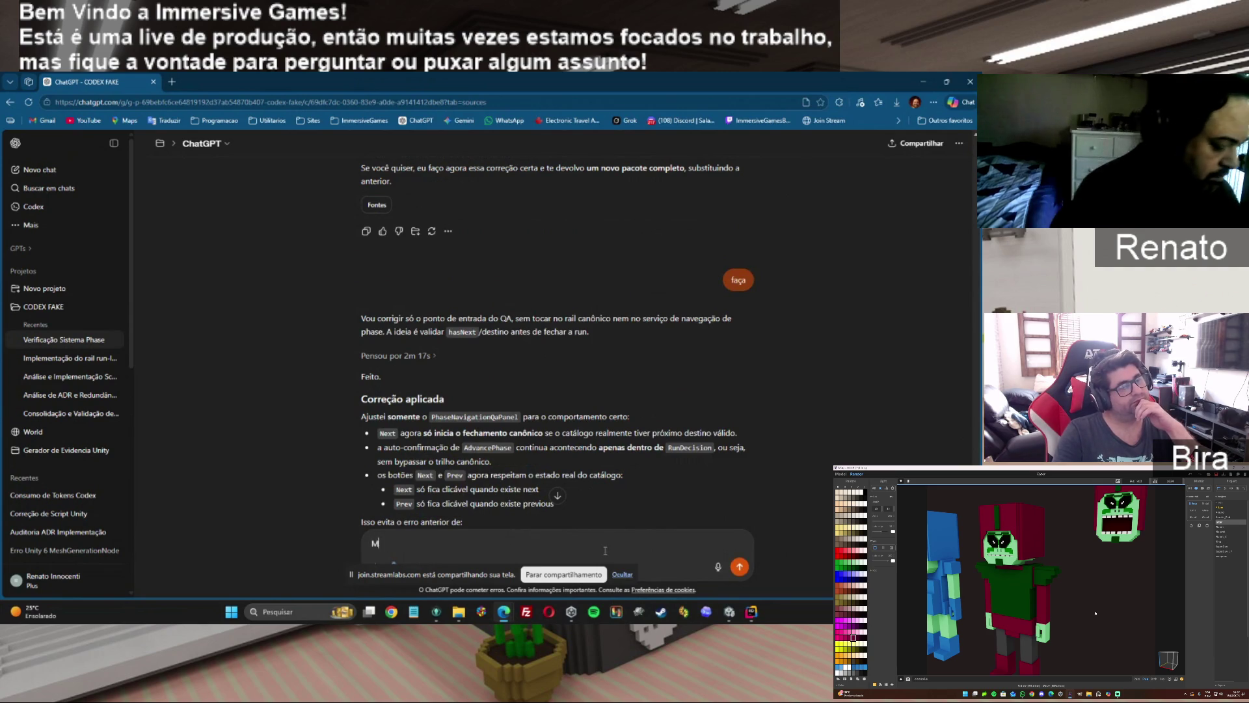
{"action": "type", "text": "as não é pra "}
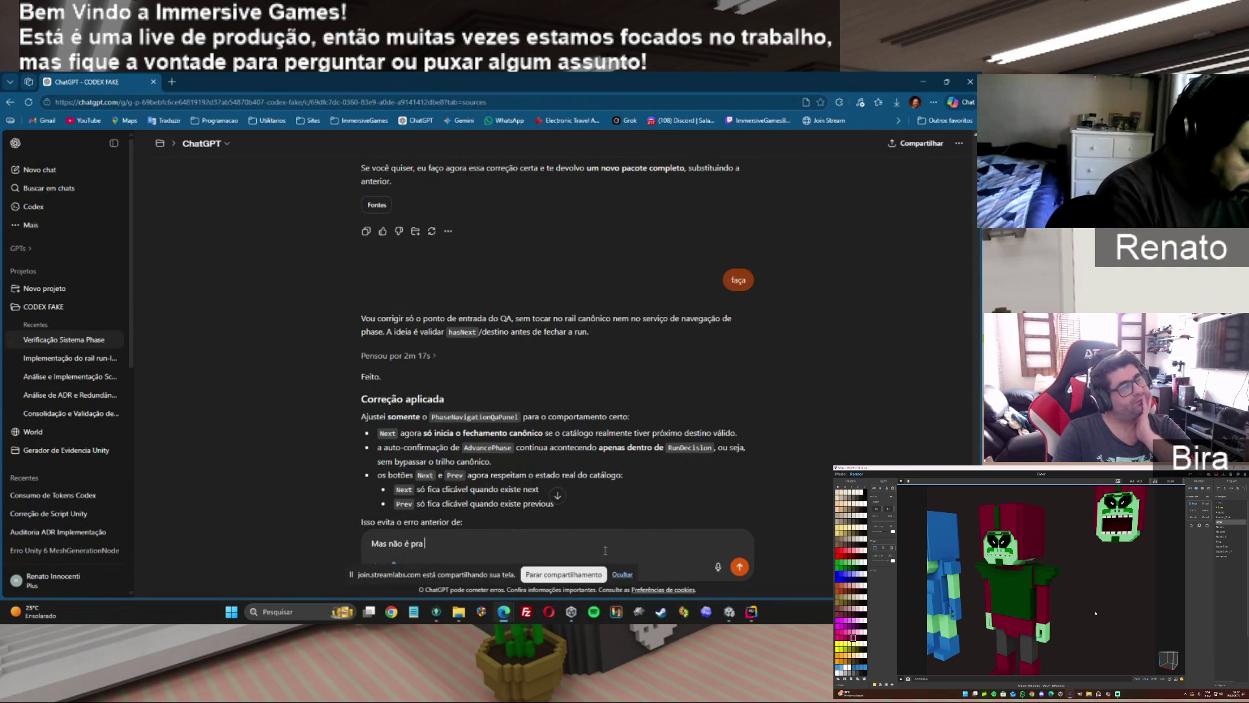
{"action": "type", "text": "fazer isso."}
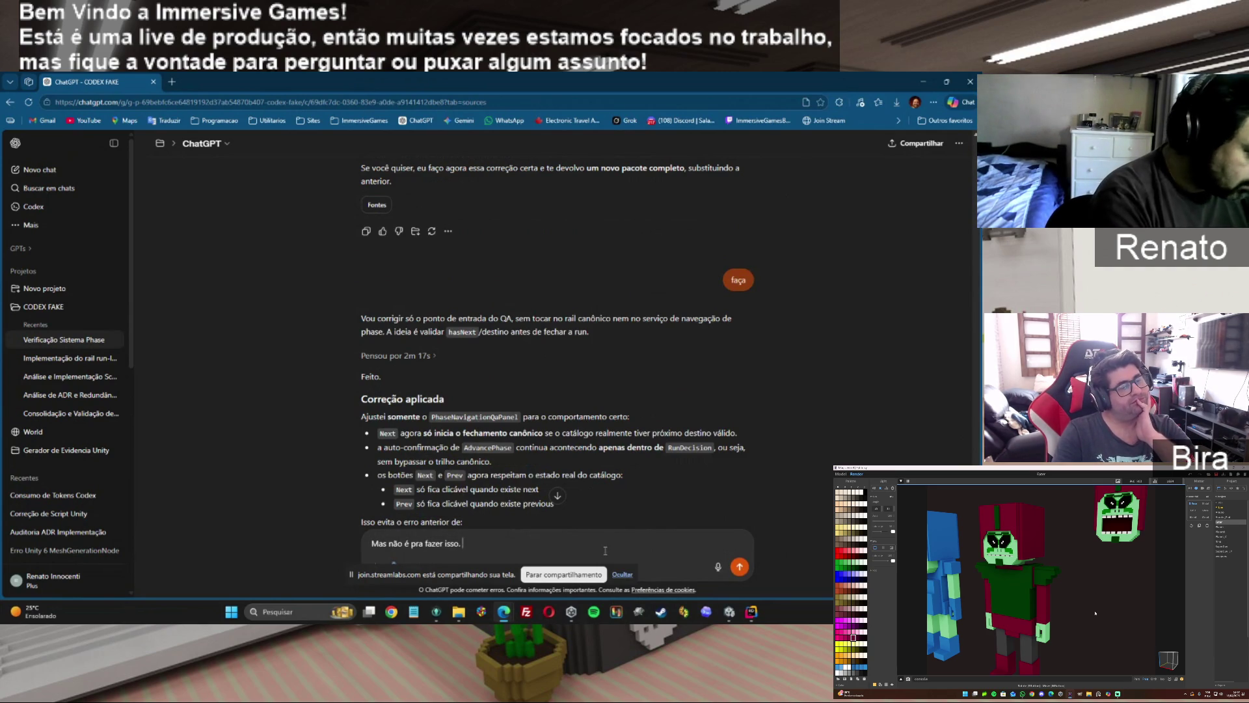
{"action": "type", "text": " não é pra desat"}
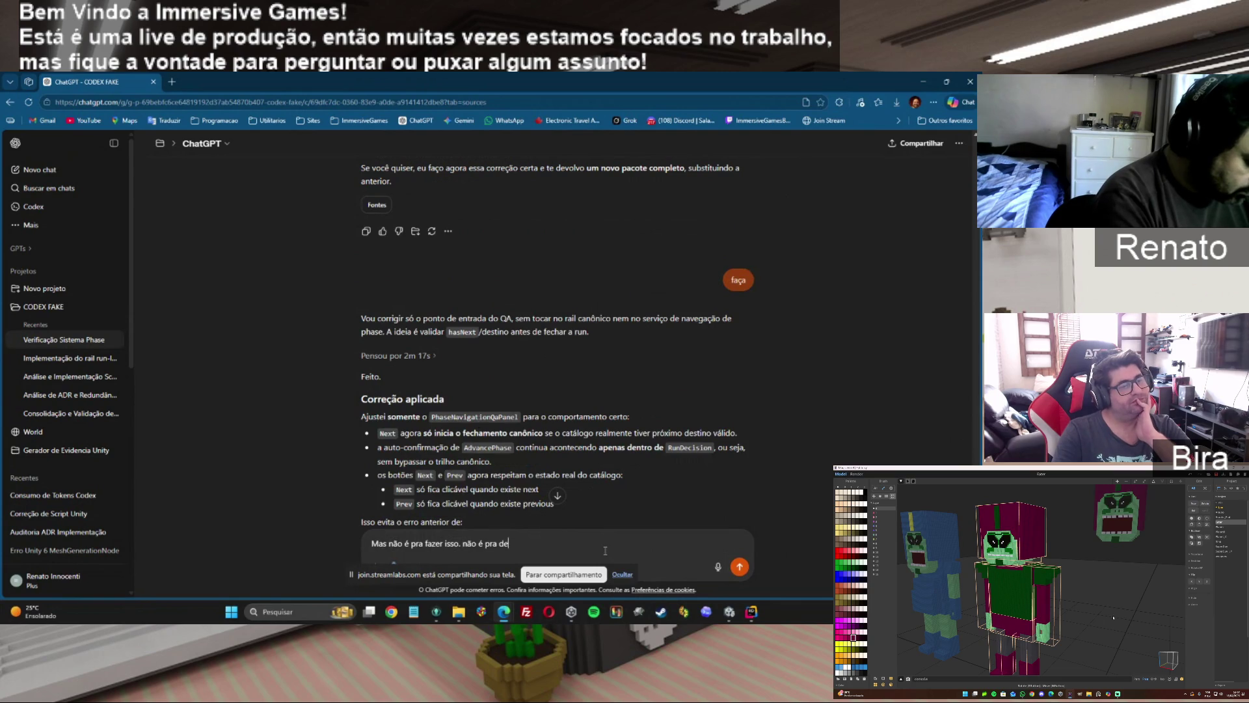
{"action": "type", "text": "ivar os bo"}
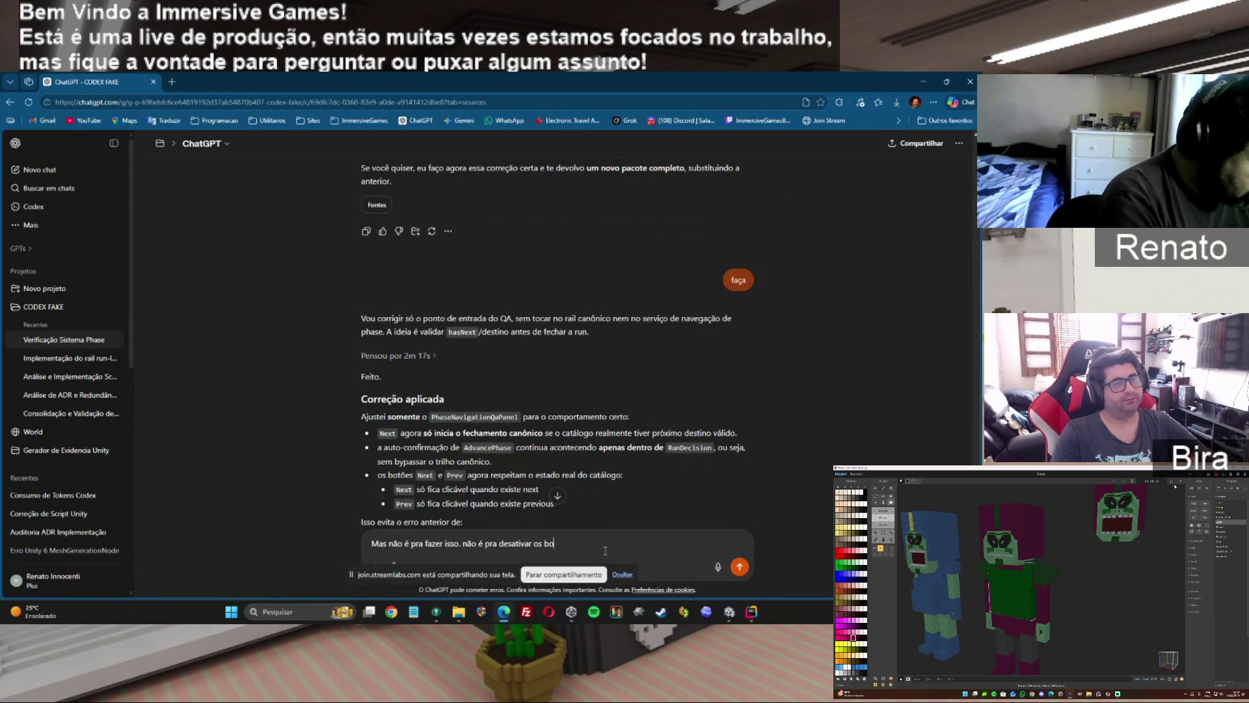
{"action": "type", "text": "tões, porque comoe"}
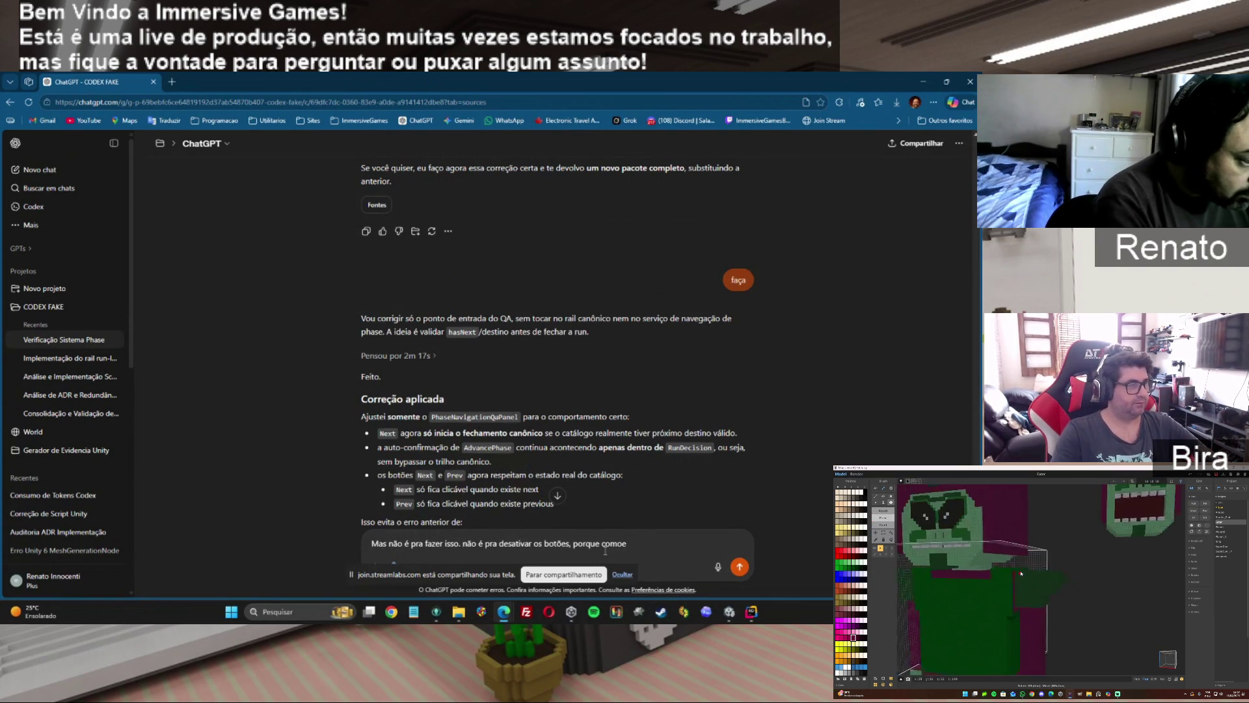
{"action": "key", "text": "BackSpace"}
{"action": "type", "text": " teste p"}
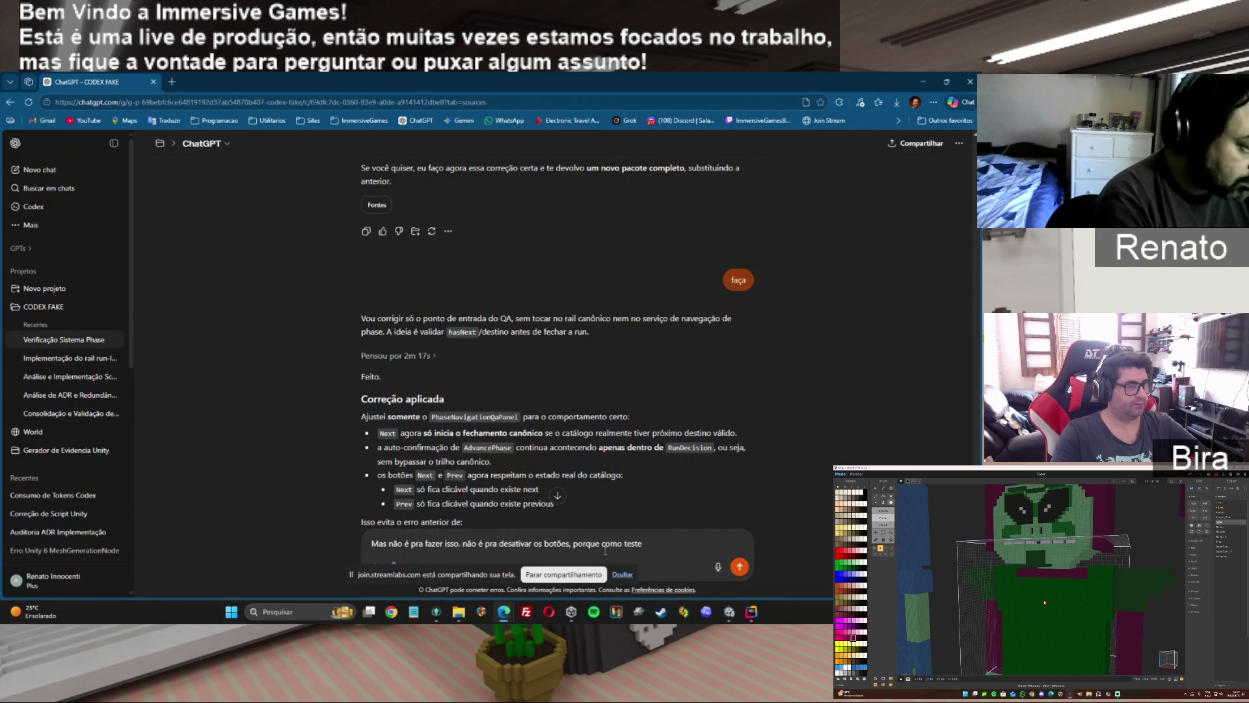
{"action": "type", "text": "recisa fucnionar e pre"}
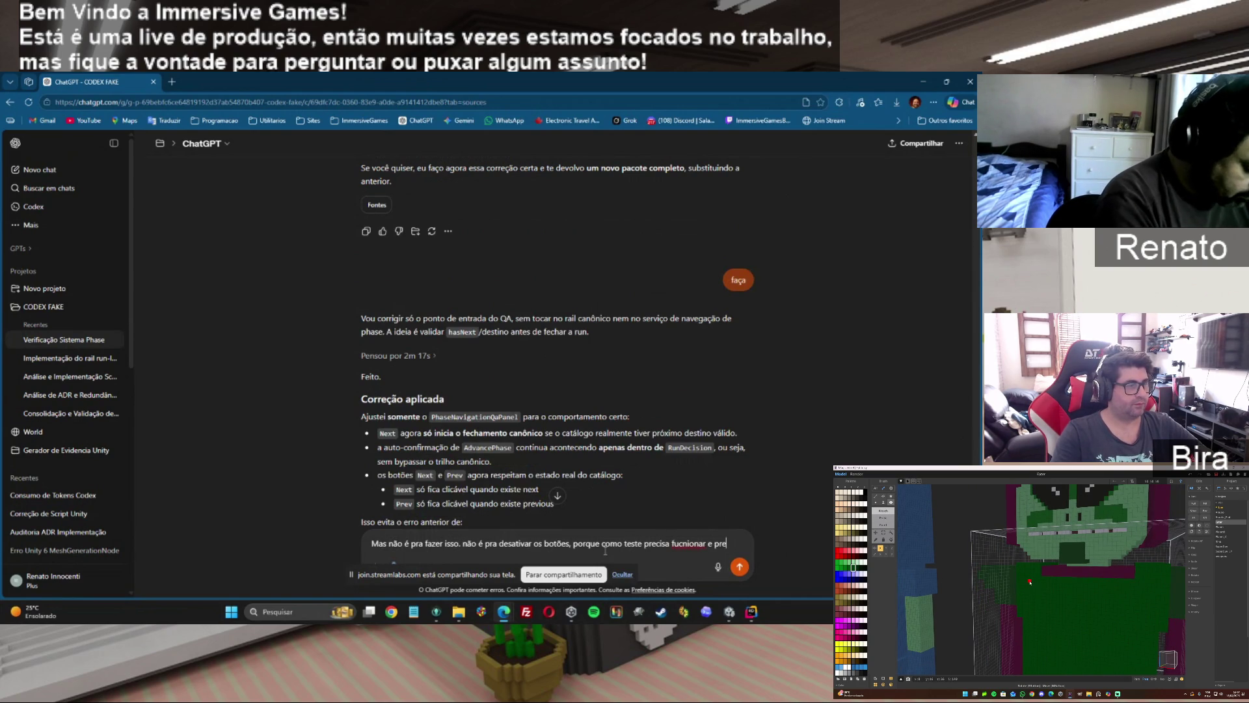
{"action": "type", "text": "cisa dar erro (no caso wa"}
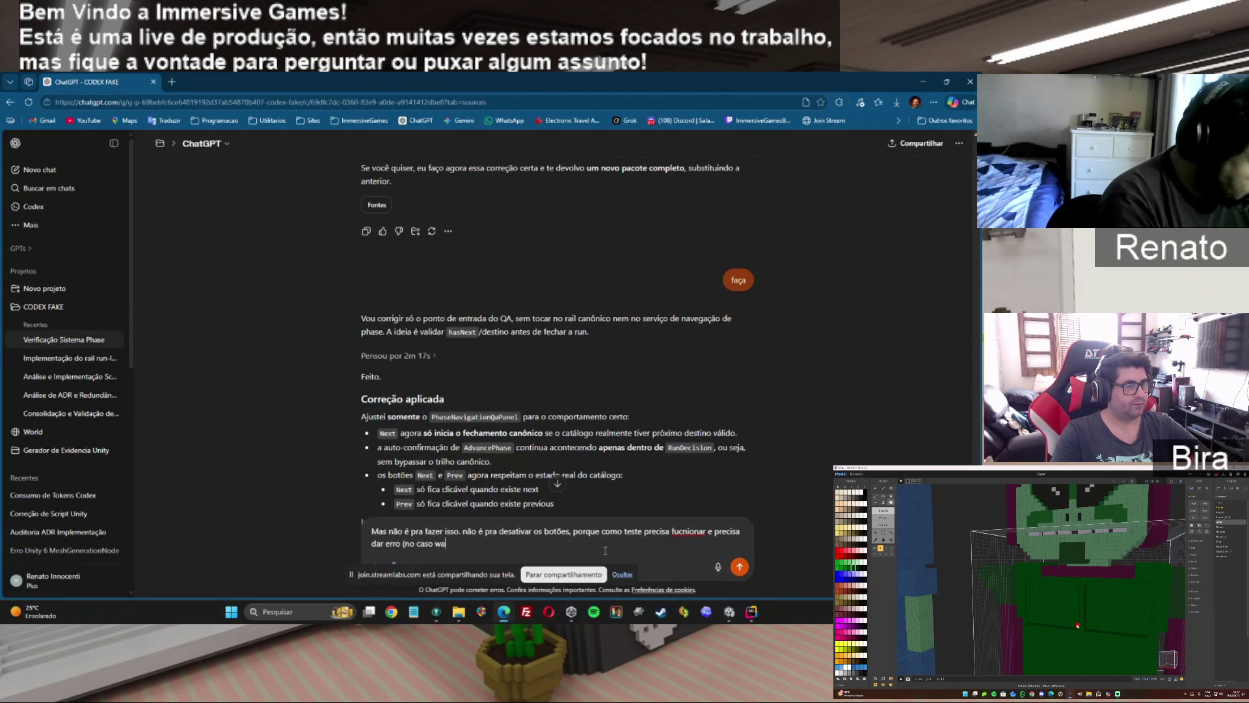
{"action": "type", "text": "ing) esse não é o problema."}
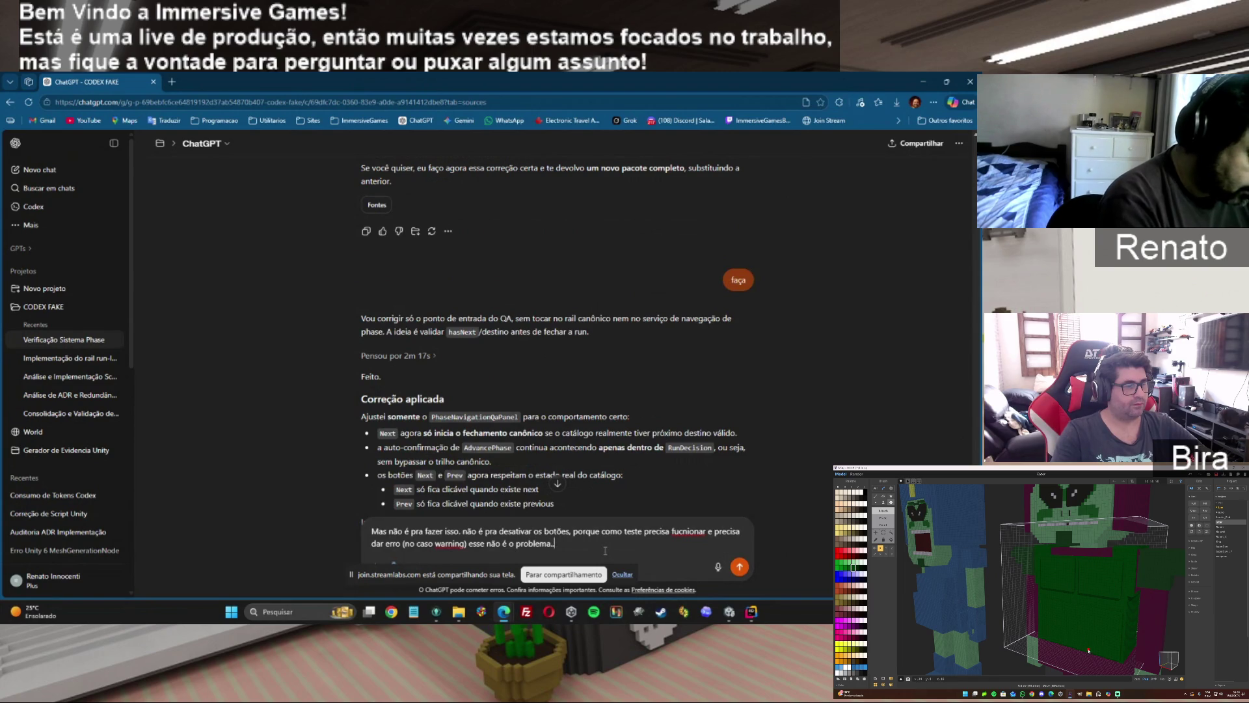
{"action": "type", "text": ". o problema é que"}
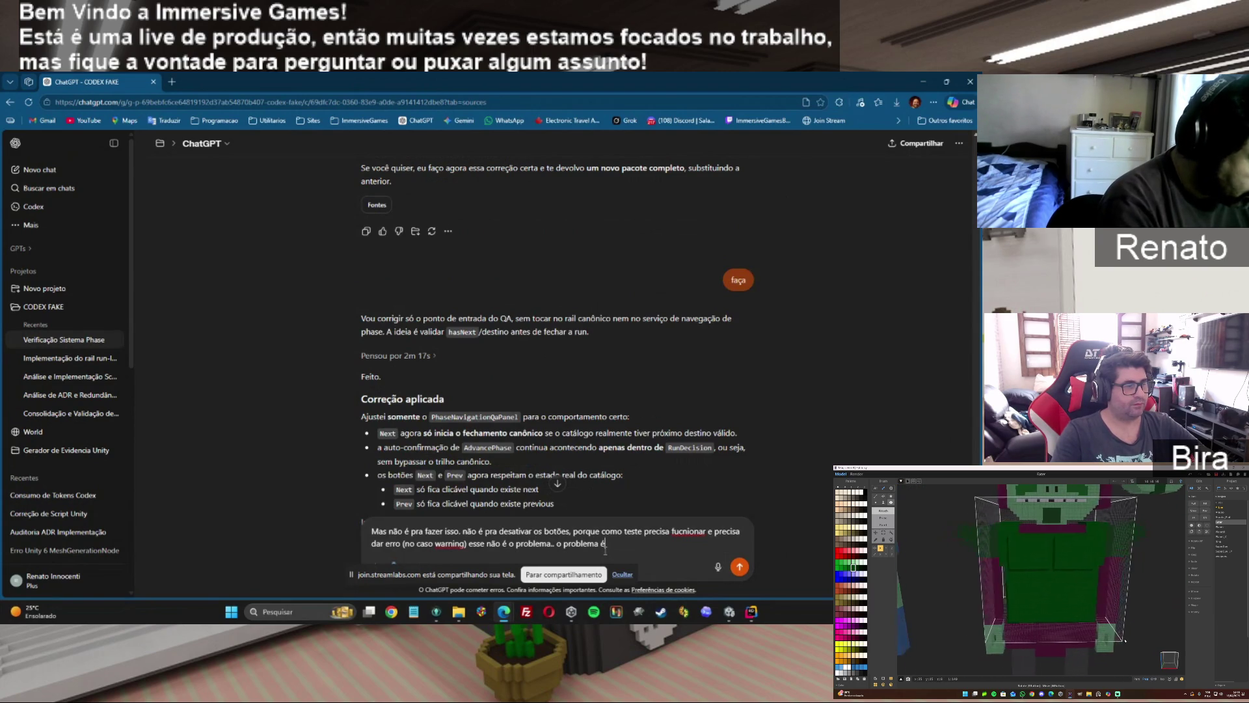
{"action": "type", "text": " ao avançar"}
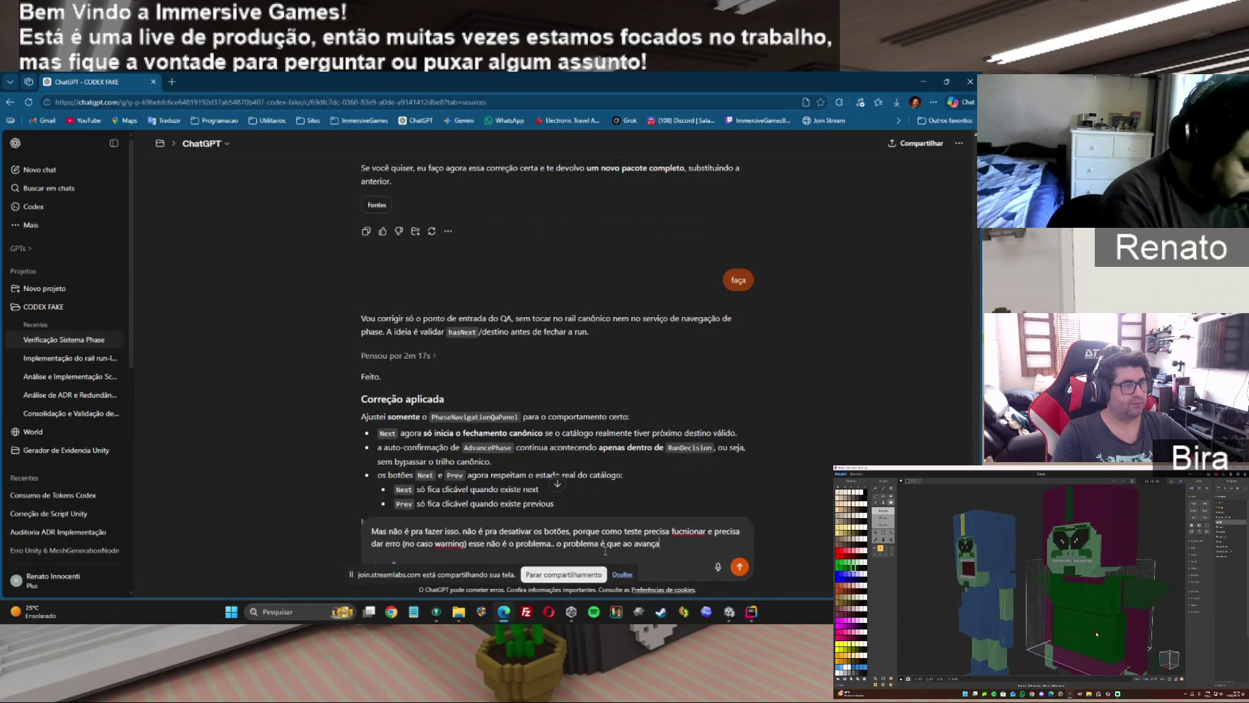
{"action": "key", "text": "BackSpace"}
{"action": "key", "text": "BackSpace"}
{"action": "key", "text": "BackSpace"}
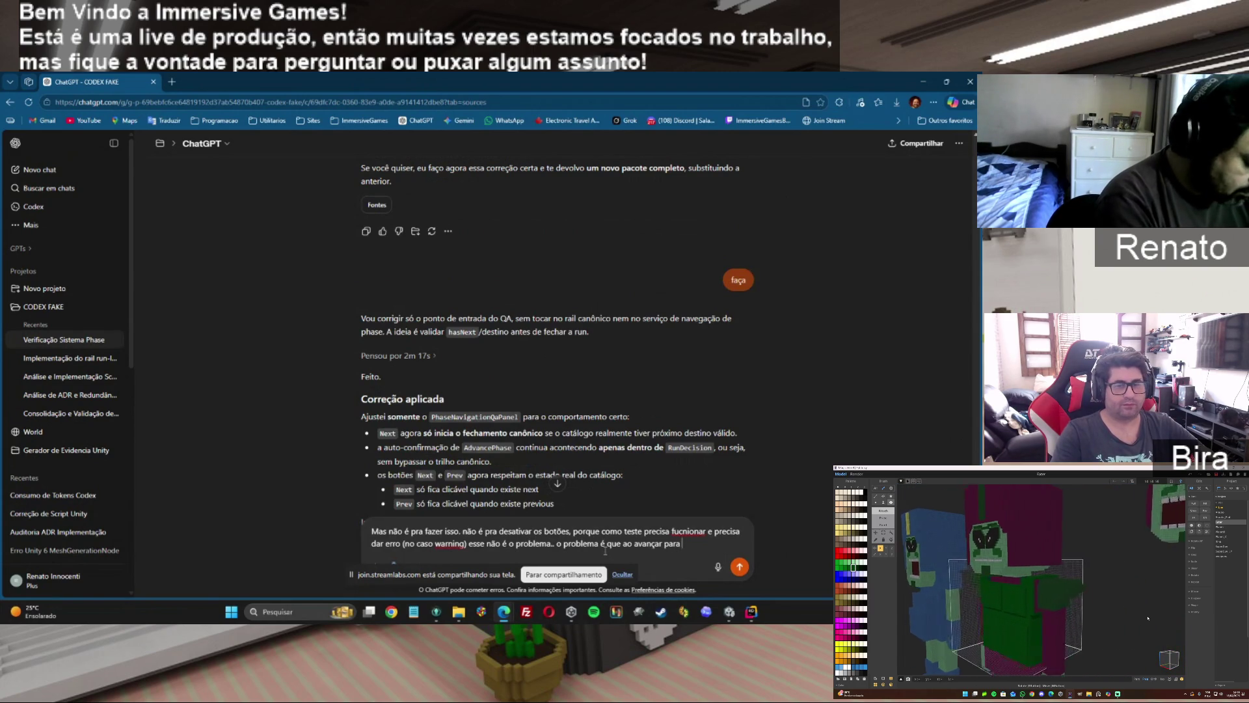
{"action": "type", "text": "de uma phase sem in"}
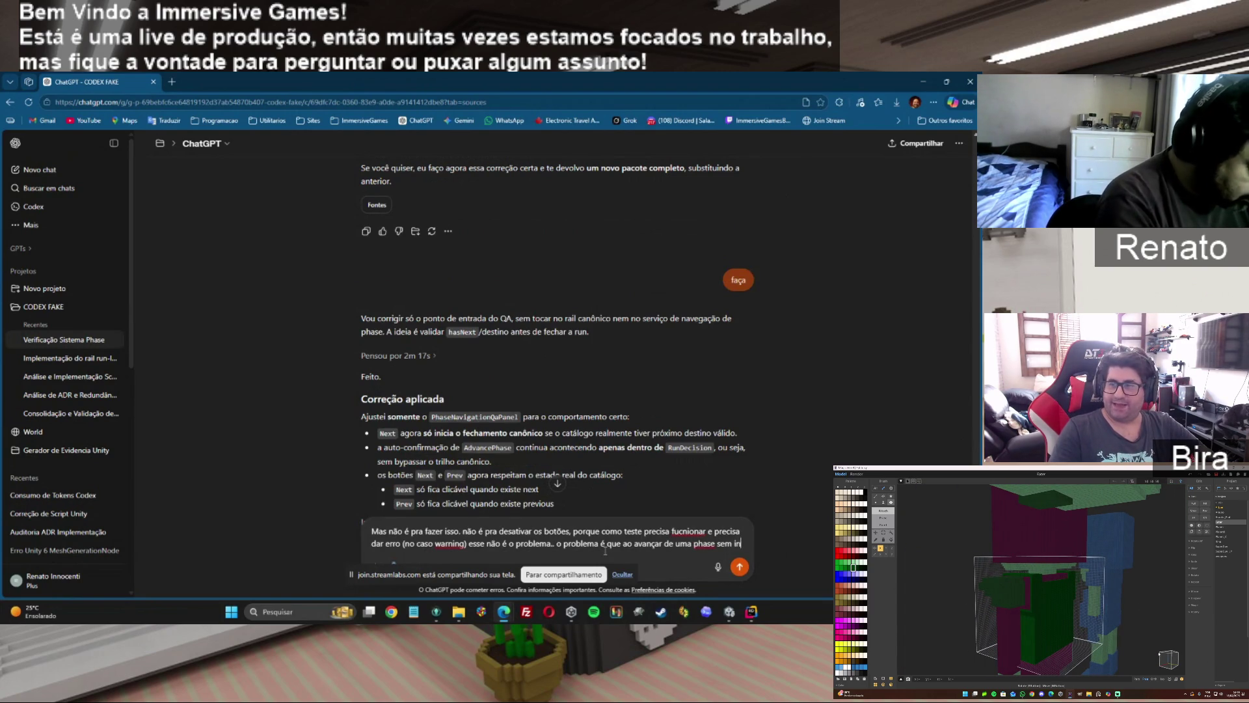
{"action": "type", "text": "tro"}
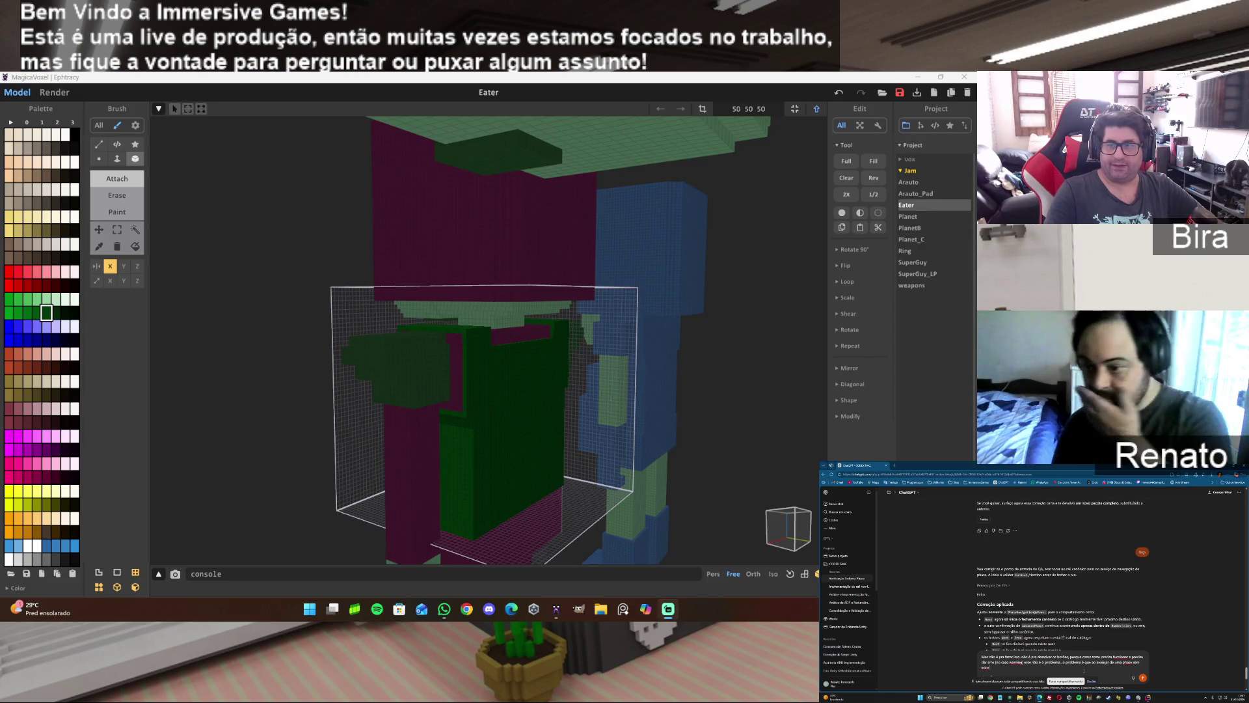
Fit the Eater model in view, then switch to World mode showing all three aliens from the front.
{"action": "scroll", "coordinate": [410, 441], "scroll_direction": "up", "scroll_amount": 3}
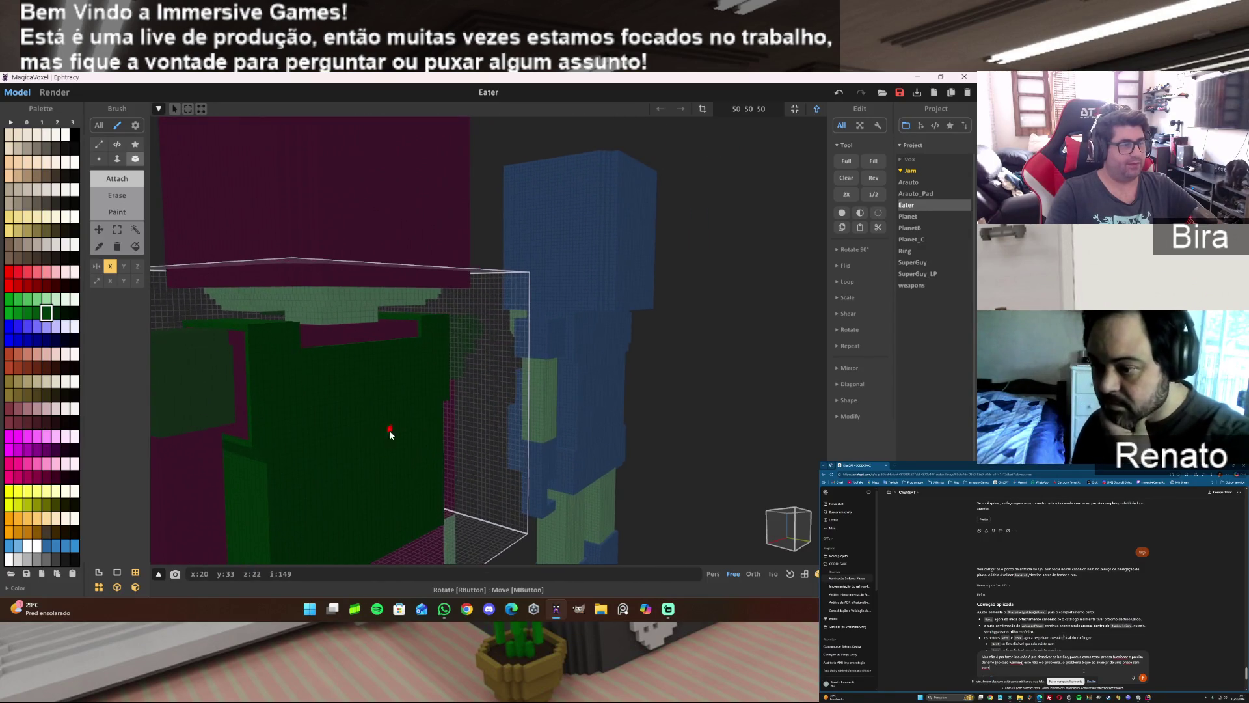
{"action": "left_click_drag", "start_coordinate": [313, 453], "coordinate": [639, 433]}
{"action": "scroll", "coordinate": [630, 442], "scroll_direction": "up", "scroll_amount": 3}
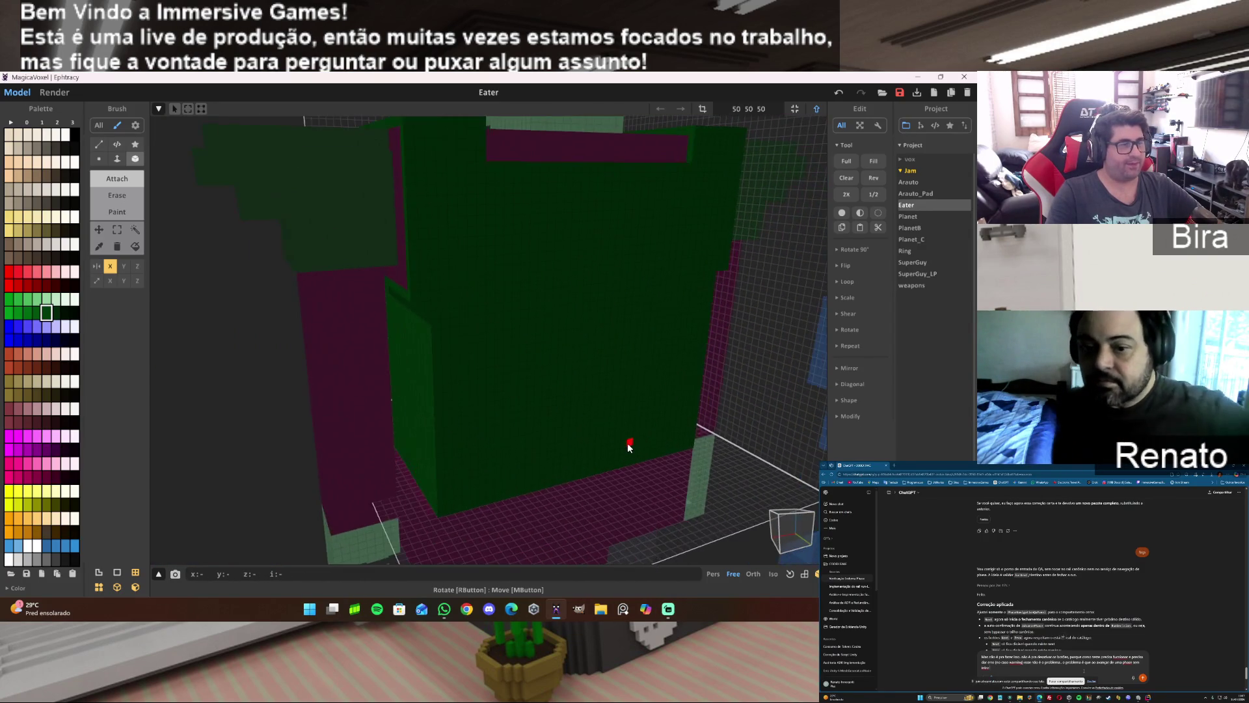
{"action": "scroll", "coordinate": [619, 432], "scroll_direction": "down", "scroll_amount": 2}
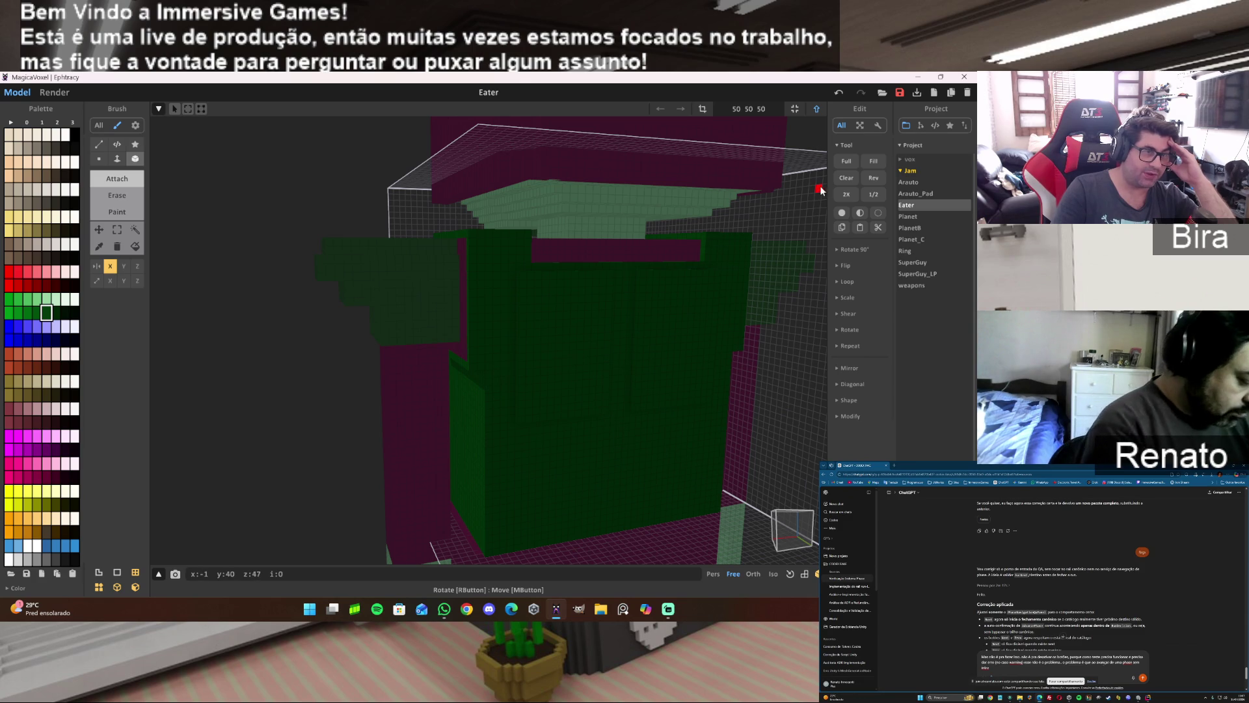
{"action": "left_click", "coordinate": [797, 109]}
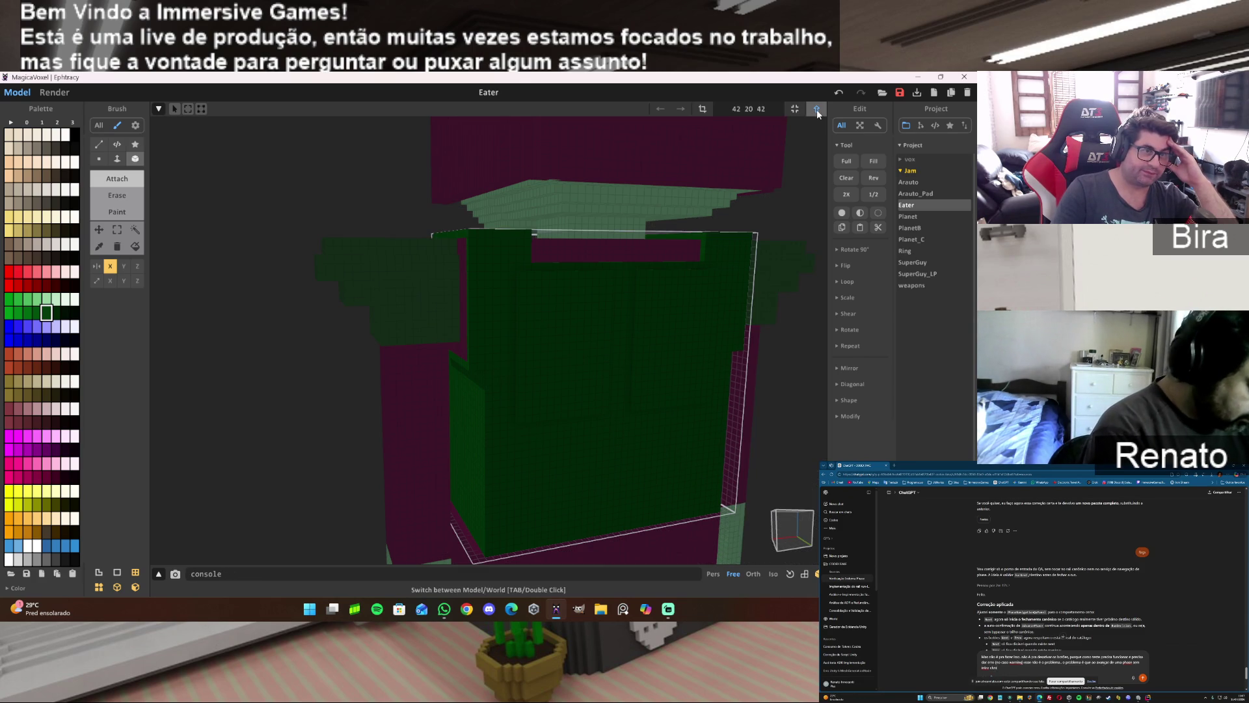
{"action": "left_click", "coordinate": [816, 109]}
{"action": "mouse_move", "coordinate": [556, 299]}
{"action": "left_mouse_down"}
{"action": "mouse_move", "coordinate": [471, 333]}
{"action": "mouse_move", "coordinate": [550, 332]}
{"action": "mouse_move", "coordinate": [657, 365]}
{"action": "mouse_move", "coordinate": [733, 355]}
{"action": "mouse_move", "coordinate": [721, 345]}
{"action": "left_mouse_up"}
{"action": "left_click_drag", "start_coordinate": [571, 327], "coordinate": [456, 325]}
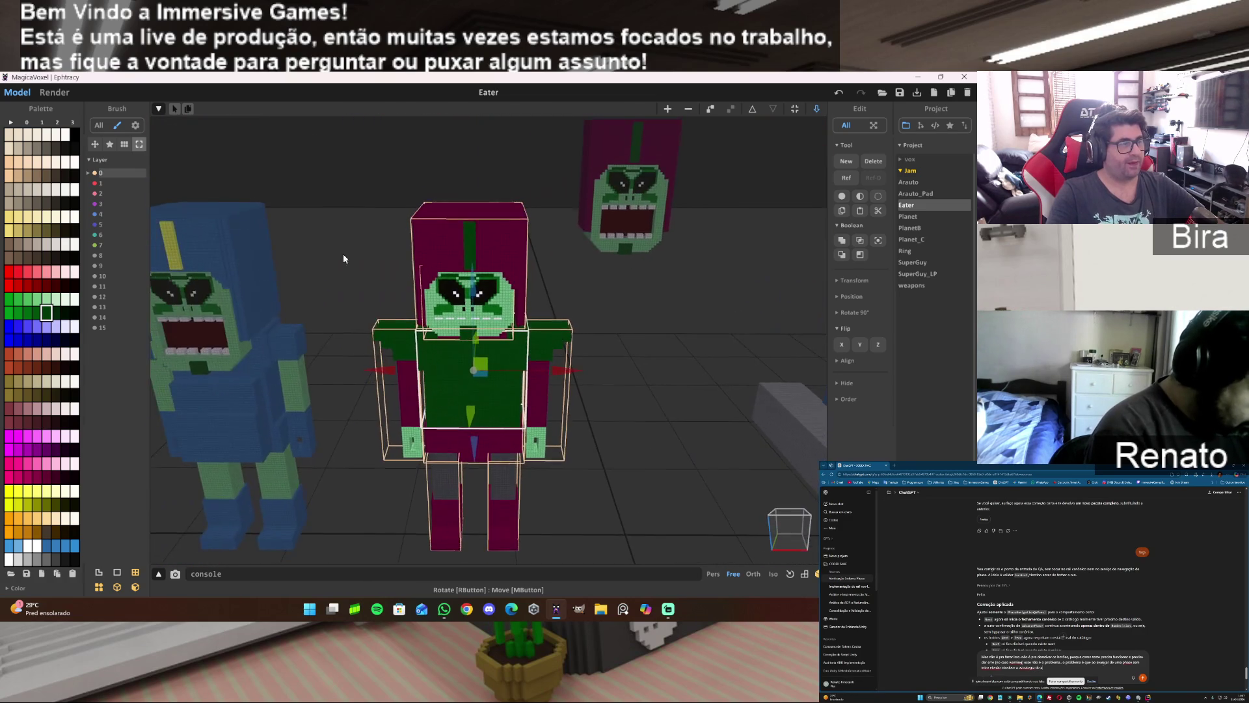
Preview the scene in Render mode, framing every alien including the seated red one on its platform.
{"action": "left_click", "coordinate": [54, 92]}
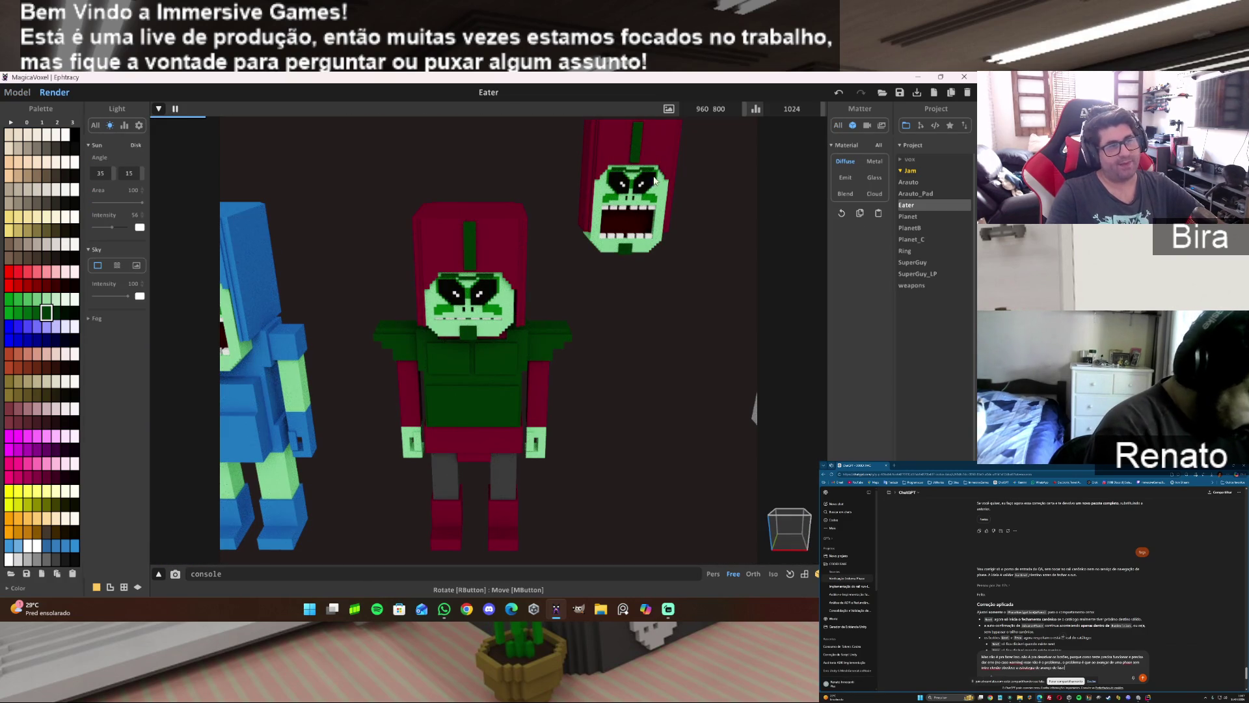
{"action": "mouse_move", "coordinate": [750, 357]}
{"action": "left_mouse_down"}
{"action": "mouse_move", "coordinate": [735, 365]}
{"action": "mouse_move", "coordinate": [734, 409]}
{"action": "mouse_move", "coordinate": [718, 349]}
{"action": "left_mouse_up"}
{"action": "scroll", "coordinate": [722, 341], "scroll_direction": "down", "scroll_amount": 5}
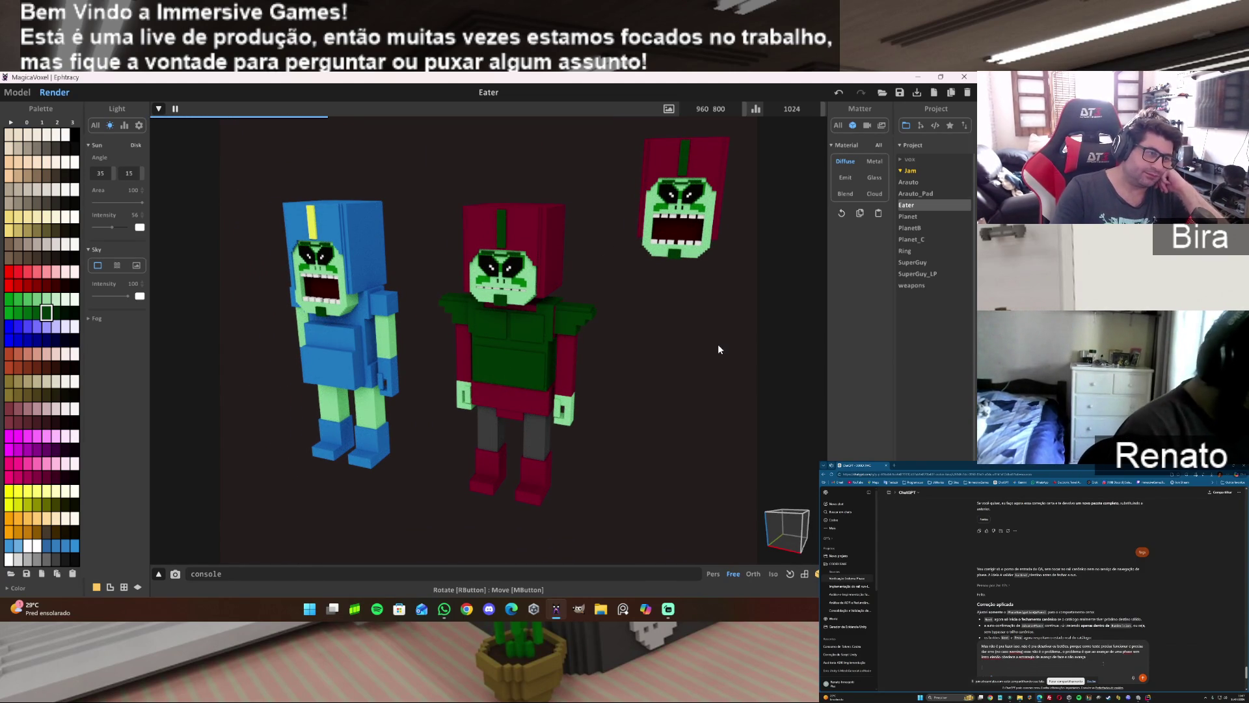
{"action": "left_click_drag", "start_coordinate": [712, 349], "coordinate": [599, 365]}
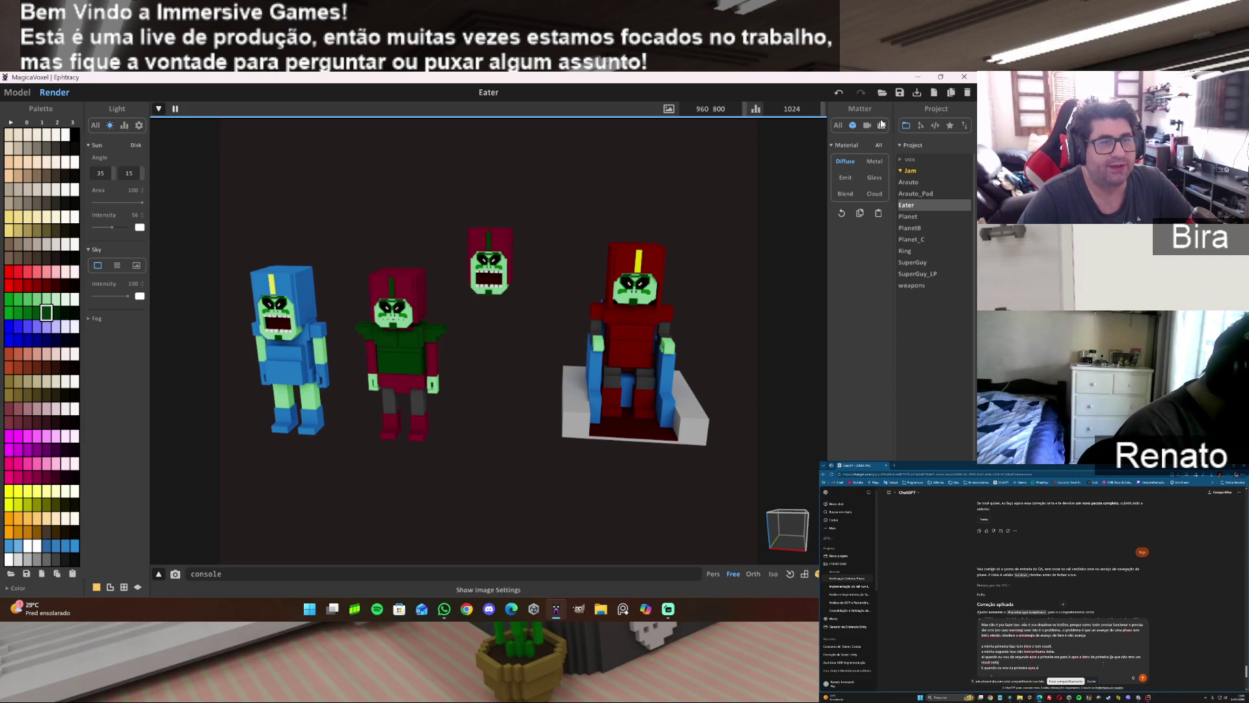
Browse the Arauto_Pad, Arauto, Planet, PlanetB, Ring, SuperGuy, SuperGuy_LP and weapons projects.
{"action": "left_click", "coordinate": [903, 193]}
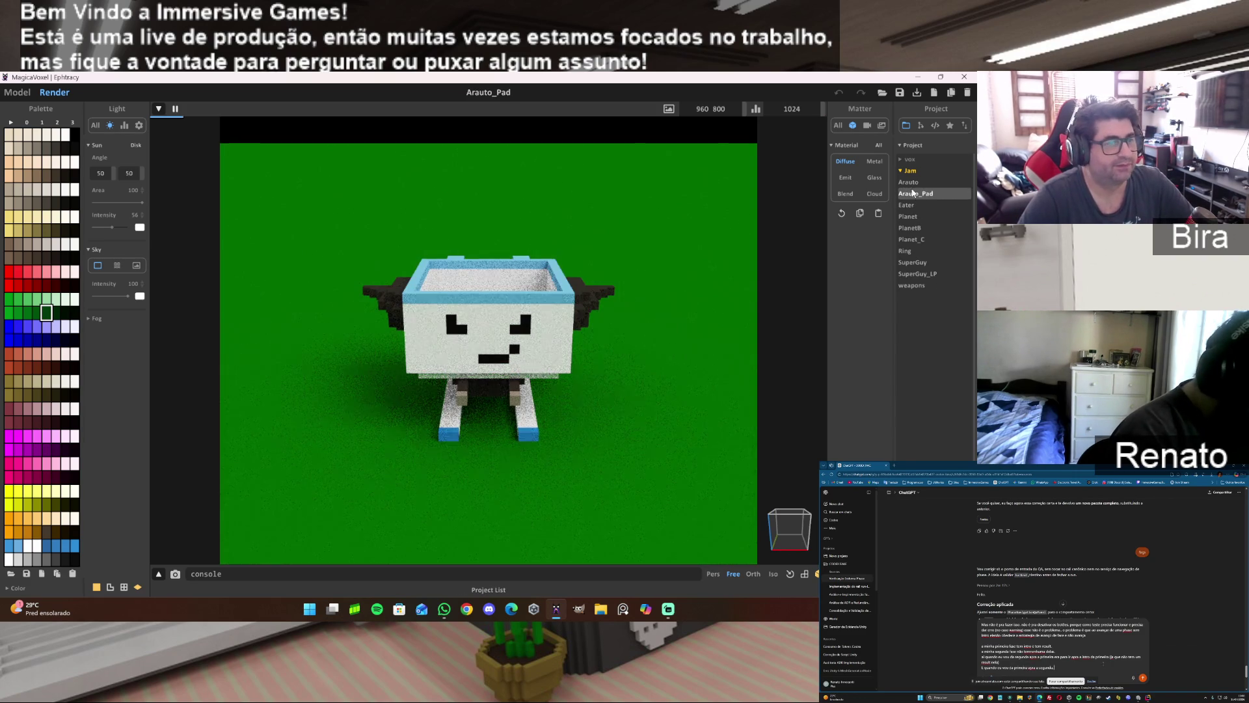
{"action": "left_click", "coordinate": [910, 182]}
{"action": "scroll", "coordinate": [595, 384], "scroll_direction": "down", "scroll_amount": 4}
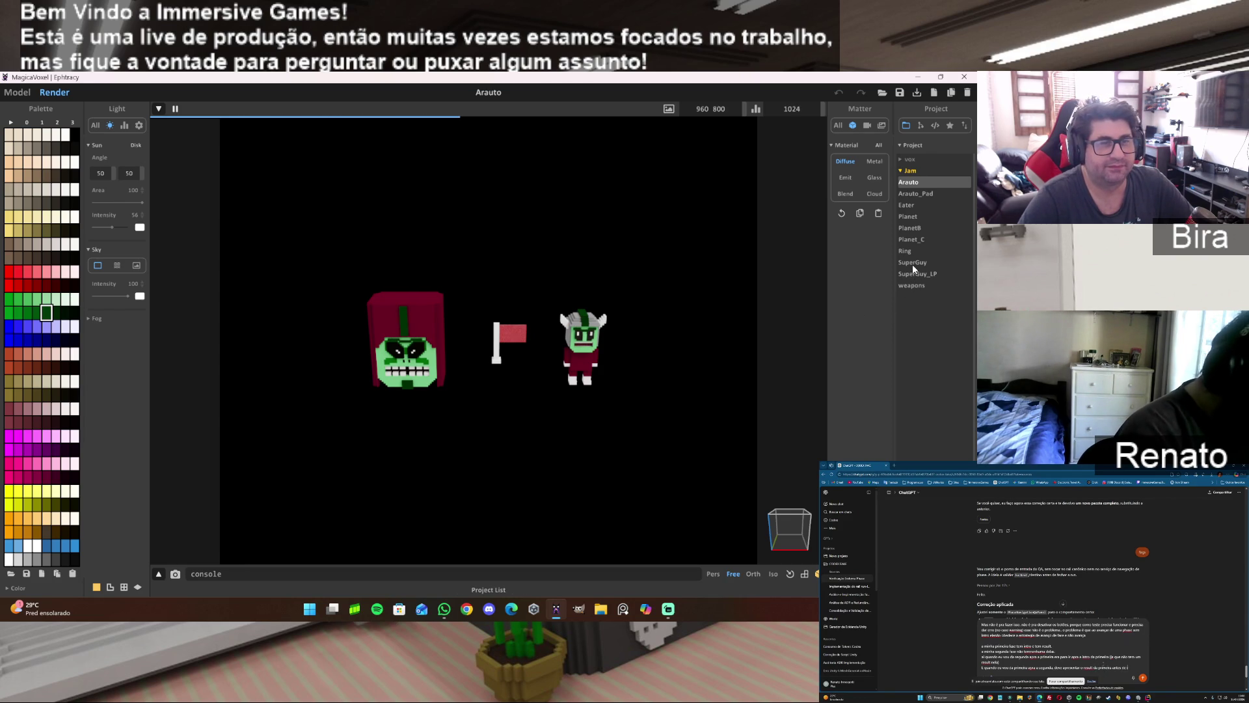
{"action": "left_click", "coordinate": [909, 217]}
{"action": "left_click", "coordinate": [918, 229]}
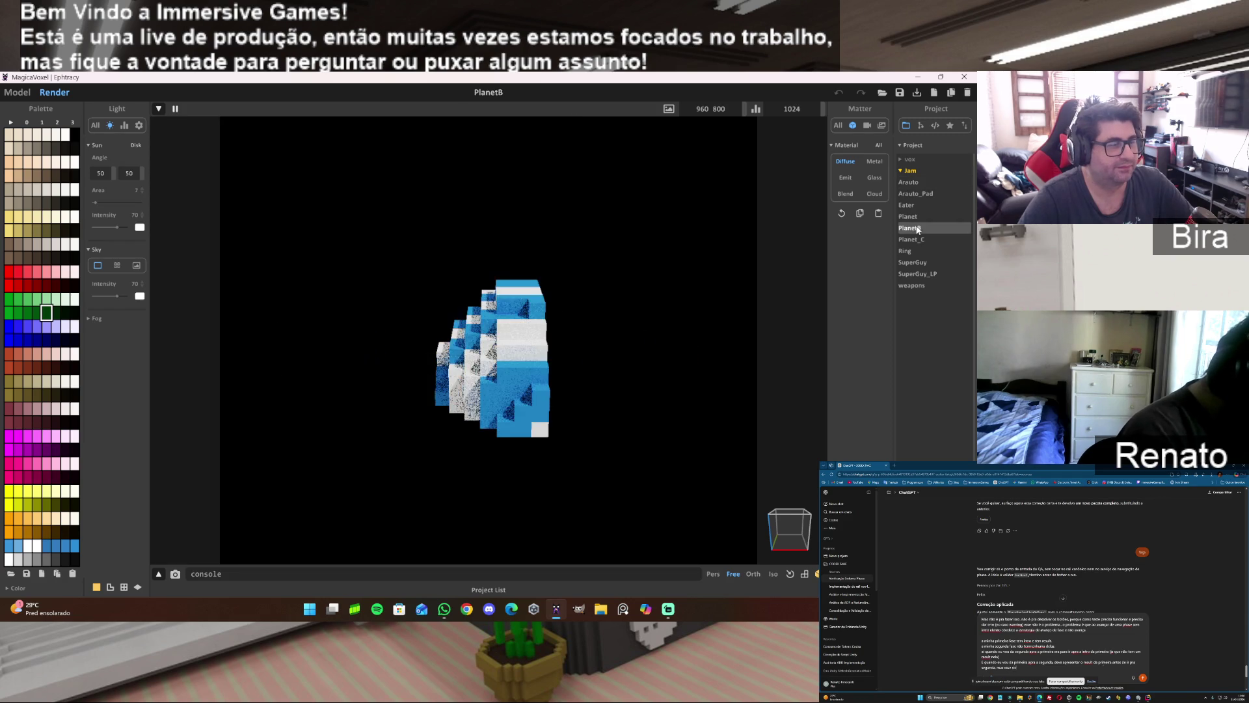
{"action": "left_click", "coordinate": [916, 239]}
{"action": "left_click", "coordinate": [920, 227]}
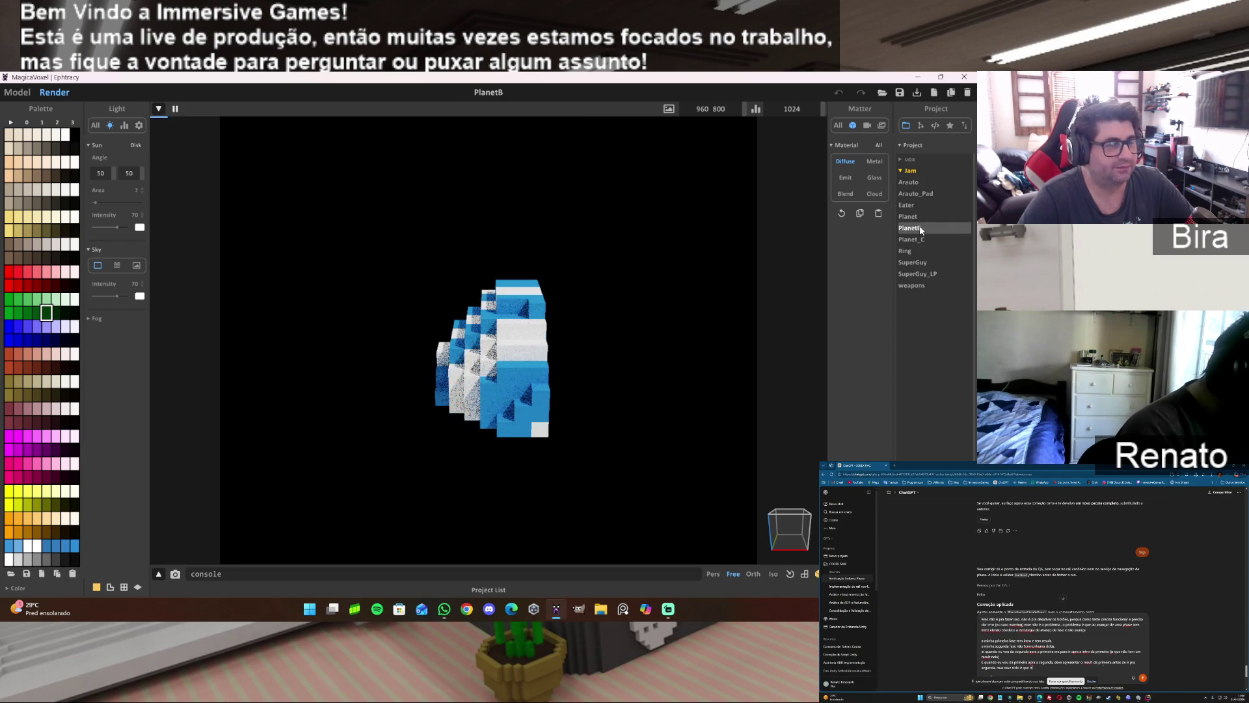
{"action": "left_click", "coordinate": [912, 218]}
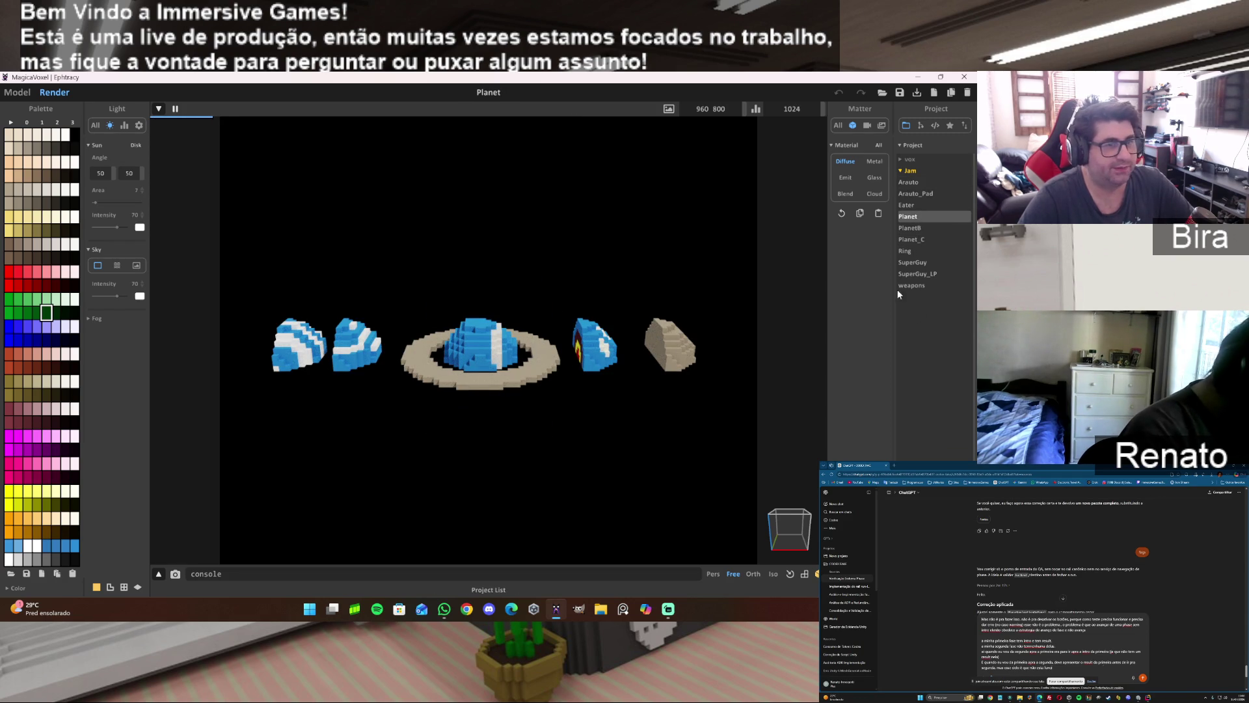
{"action": "left_click", "coordinate": [912, 229]}
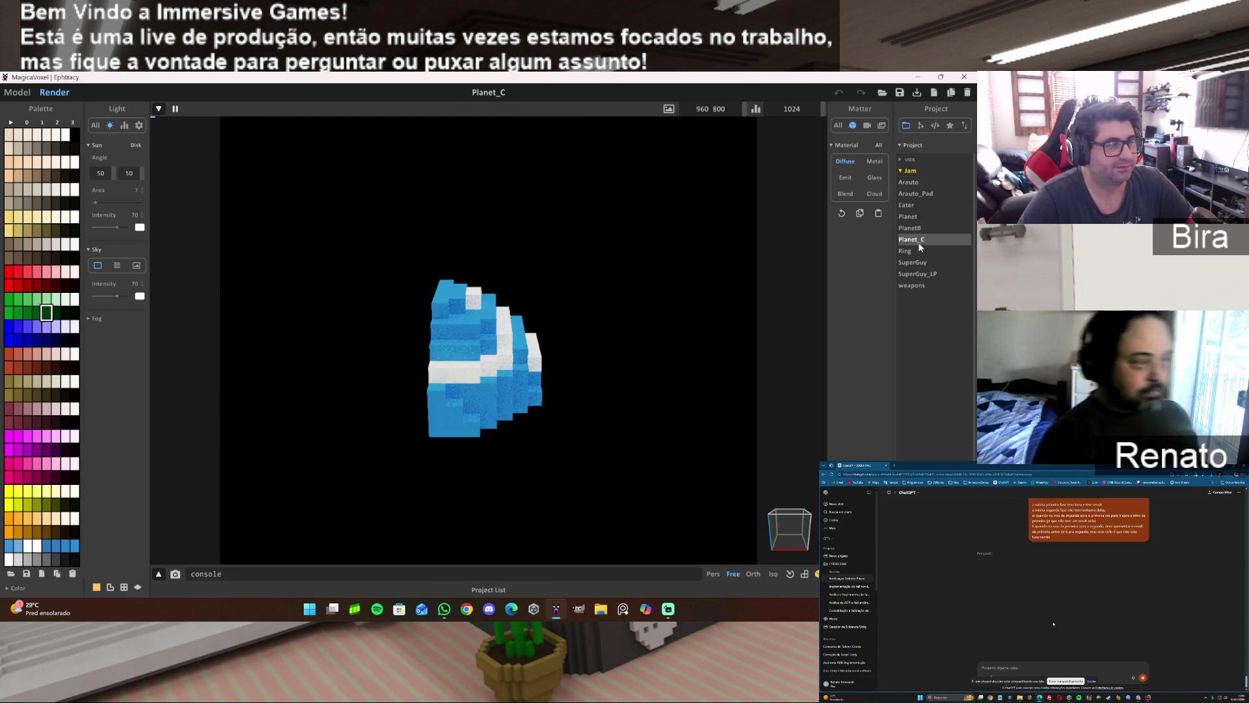
{"action": "left_click", "coordinate": [905, 250]}
{"action": "left_click", "coordinate": [914, 263]}
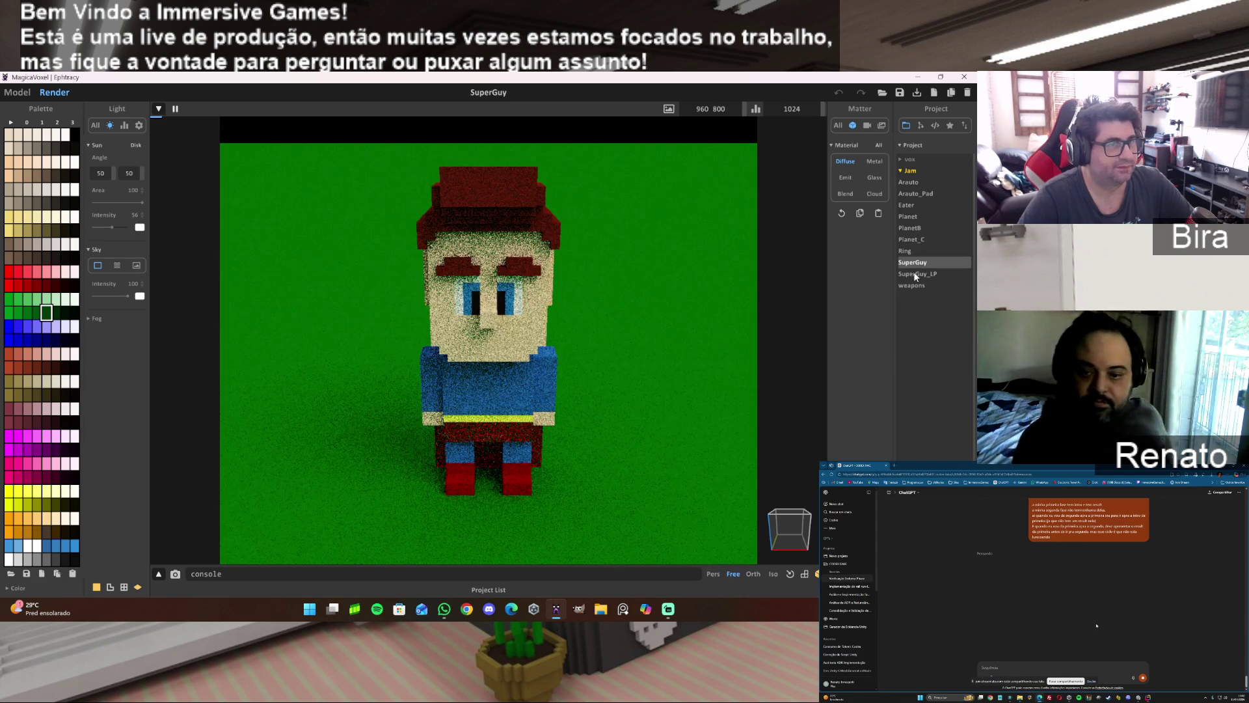
{"action": "left_click", "coordinate": [915, 274]}
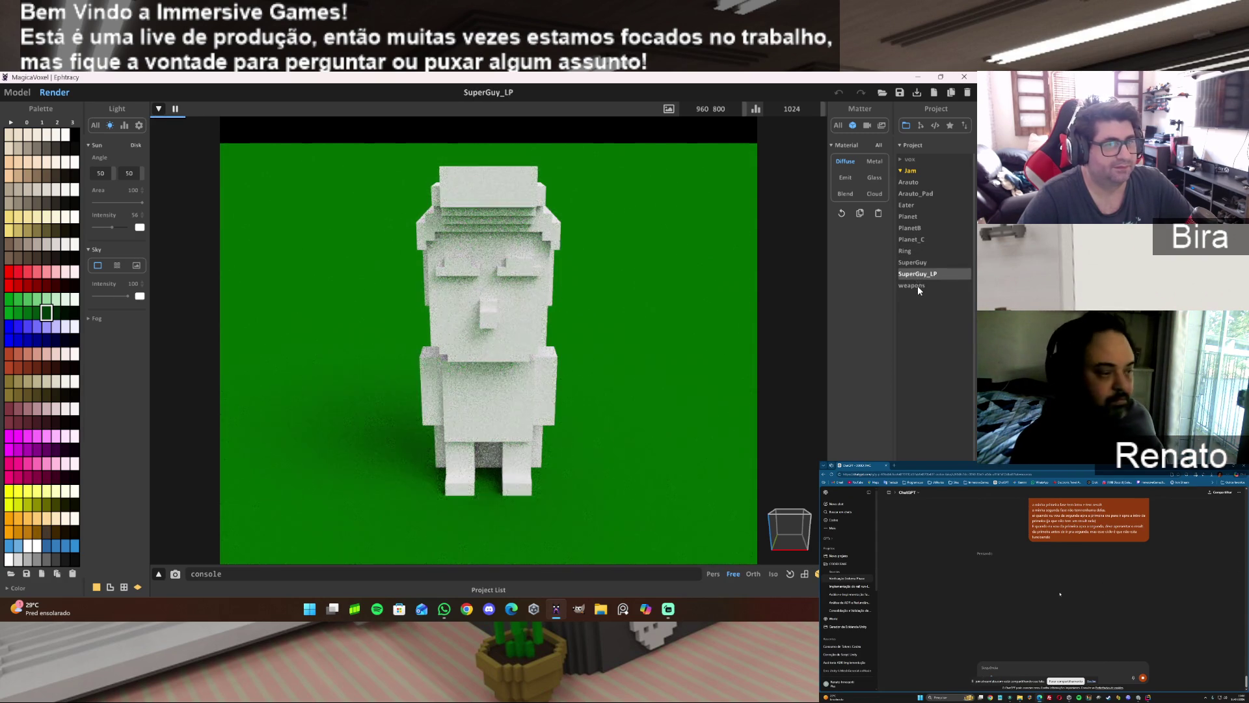
{"action": "left_click", "coordinate": [917, 286]}
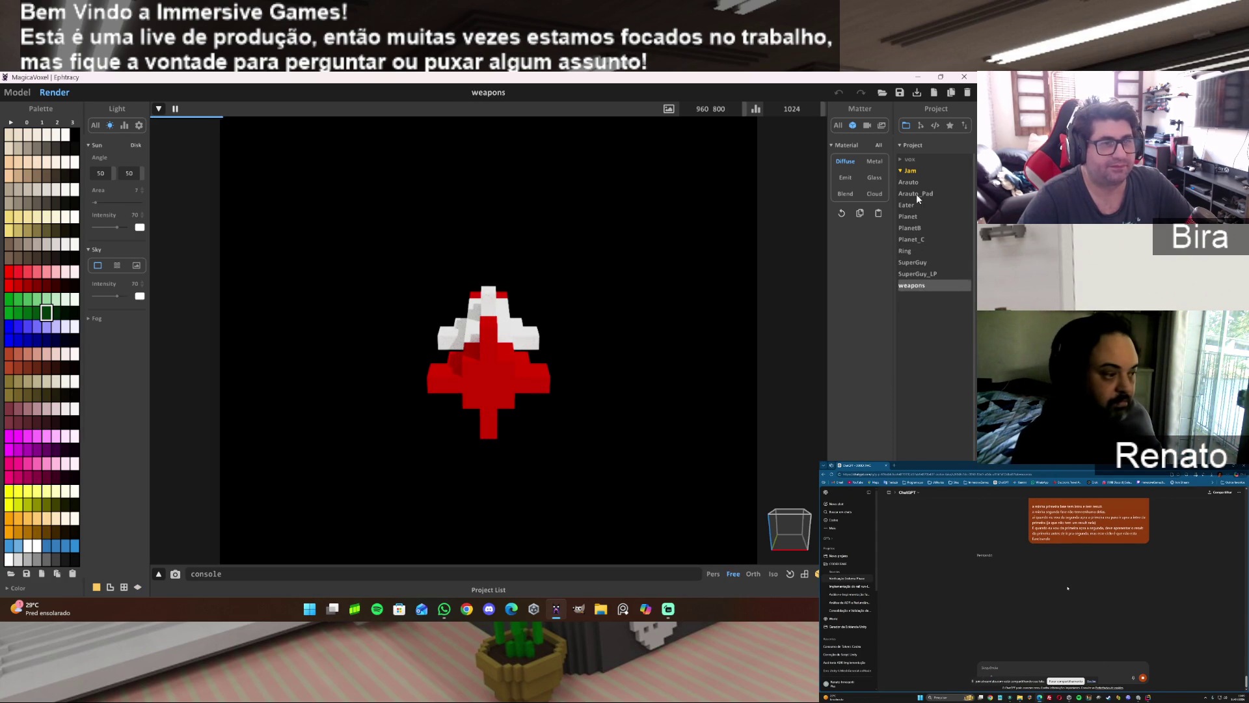
Revisit Arauto_Pad, Arauto and SuperGuy, orbiting SuperGuy, before reopening the Eater project.
{"action": "left_click", "coordinate": [916, 194]}
{"action": "left_click", "coordinate": [915, 182]}
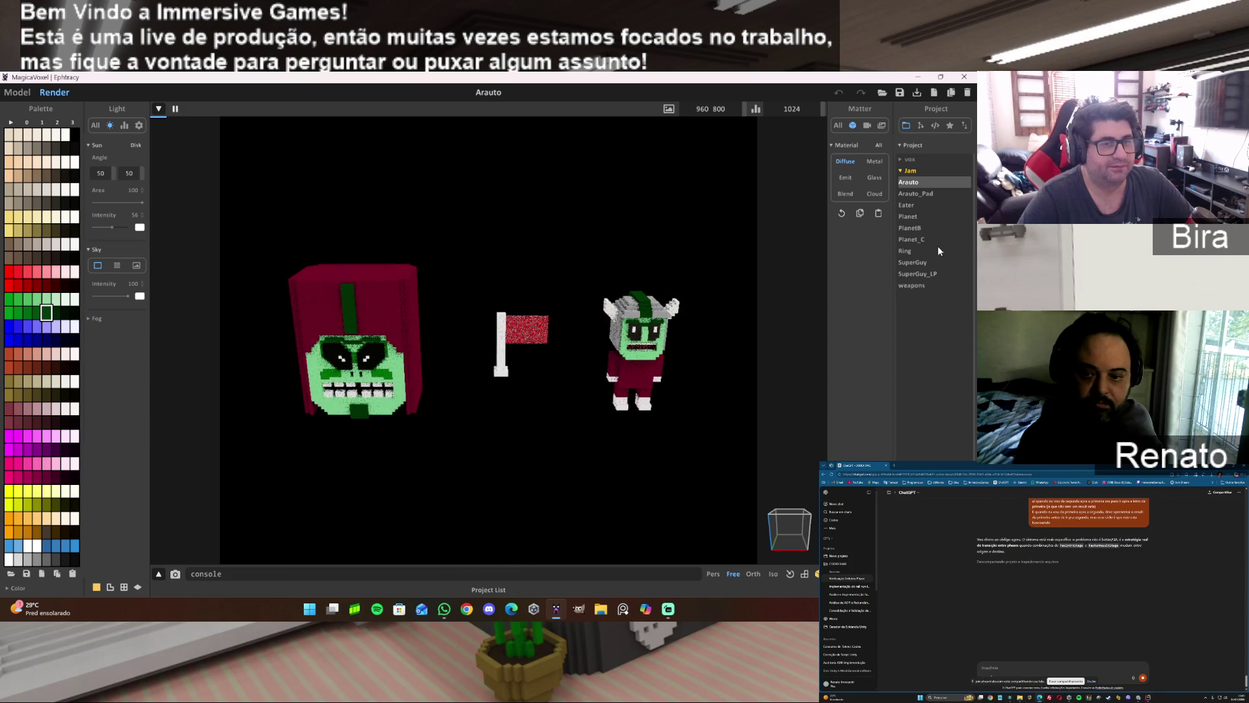
{"action": "left_click", "coordinate": [926, 261]}
{"action": "mouse_move", "coordinate": [618, 366]}
{"action": "left_mouse_down"}
{"action": "mouse_move", "coordinate": [593, 366]}
{"action": "mouse_move", "coordinate": [639, 381]}
{"action": "mouse_move", "coordinate": [688, 368]}
{"action": "mouse_move", "coordinate": [731, 387]}
{"action": "mouse_move", "coordinate": [758, 373]}
{"action": "mouse_move", "coordinate": [734, 361]}
{"action": "mouse_move", "coordinate": [688, 379]}
{"action": "mouse_move", "coordinate": [528, 387]}
{"action": "left_mouse_up"}
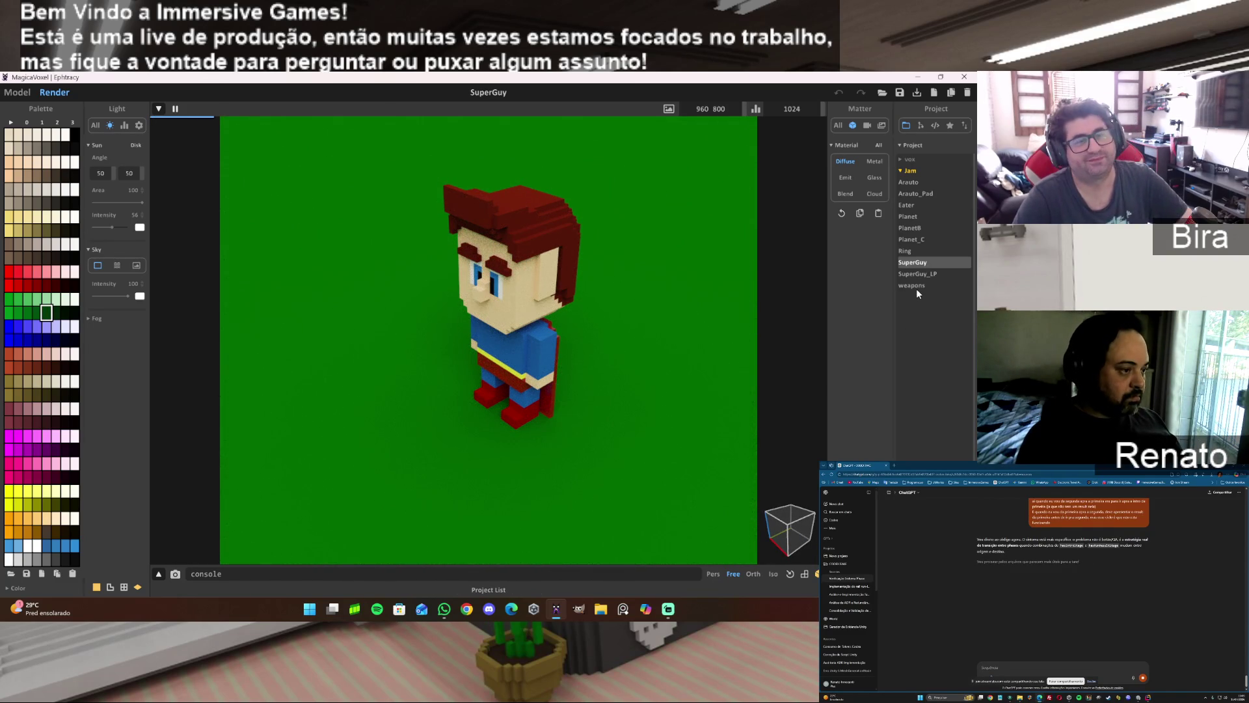
{"action": "left_click", "coordinate": [915, 193]}
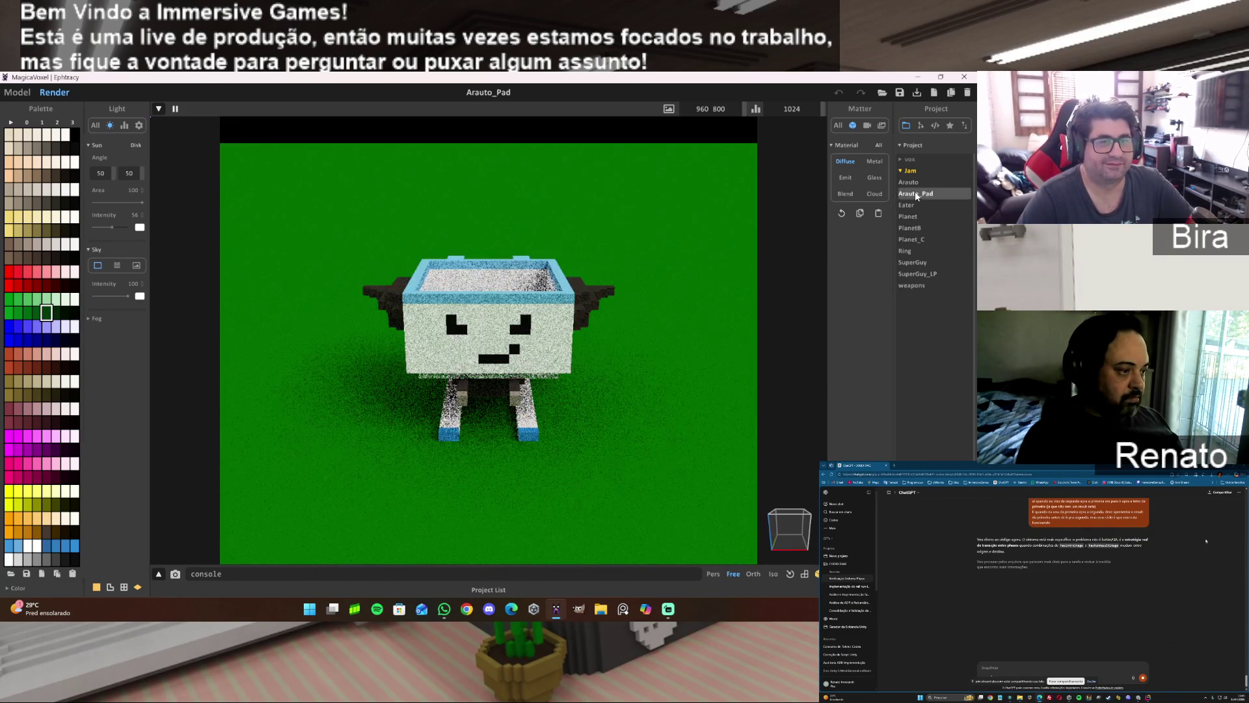
{"action": "left_click", "coordinate": [912, 182]}
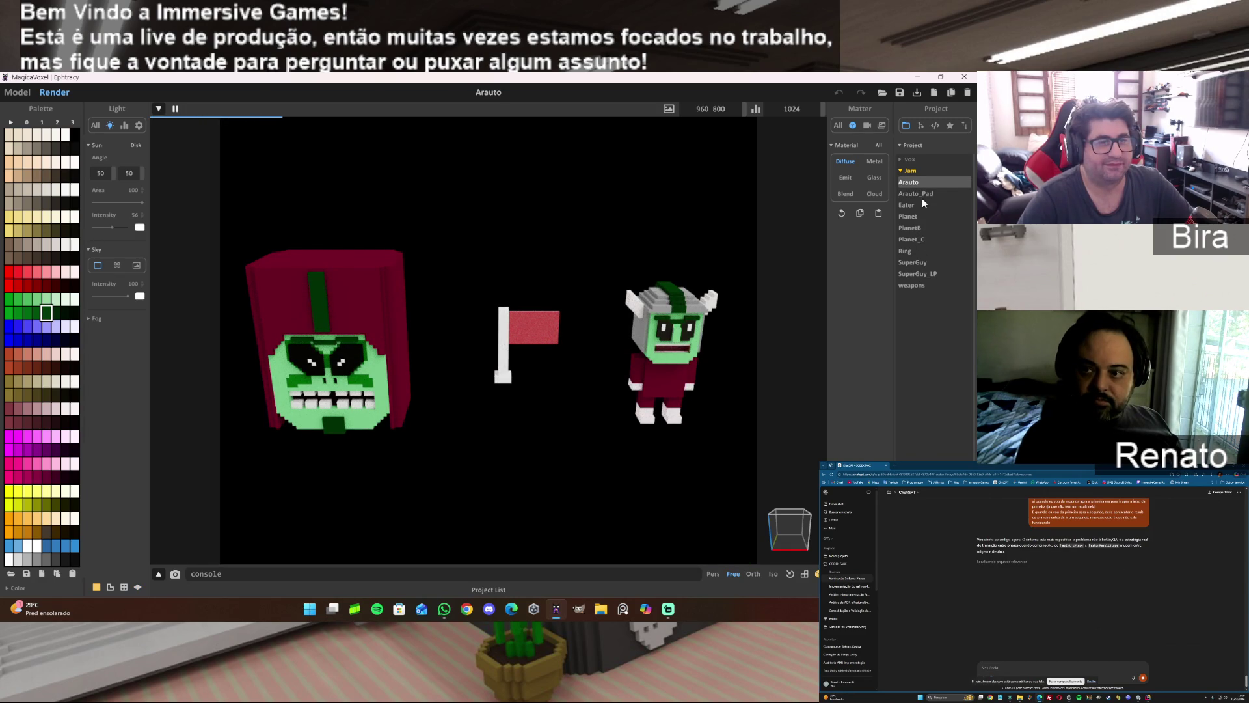
{"action": "left_click", "coordinate": [908, 204]}
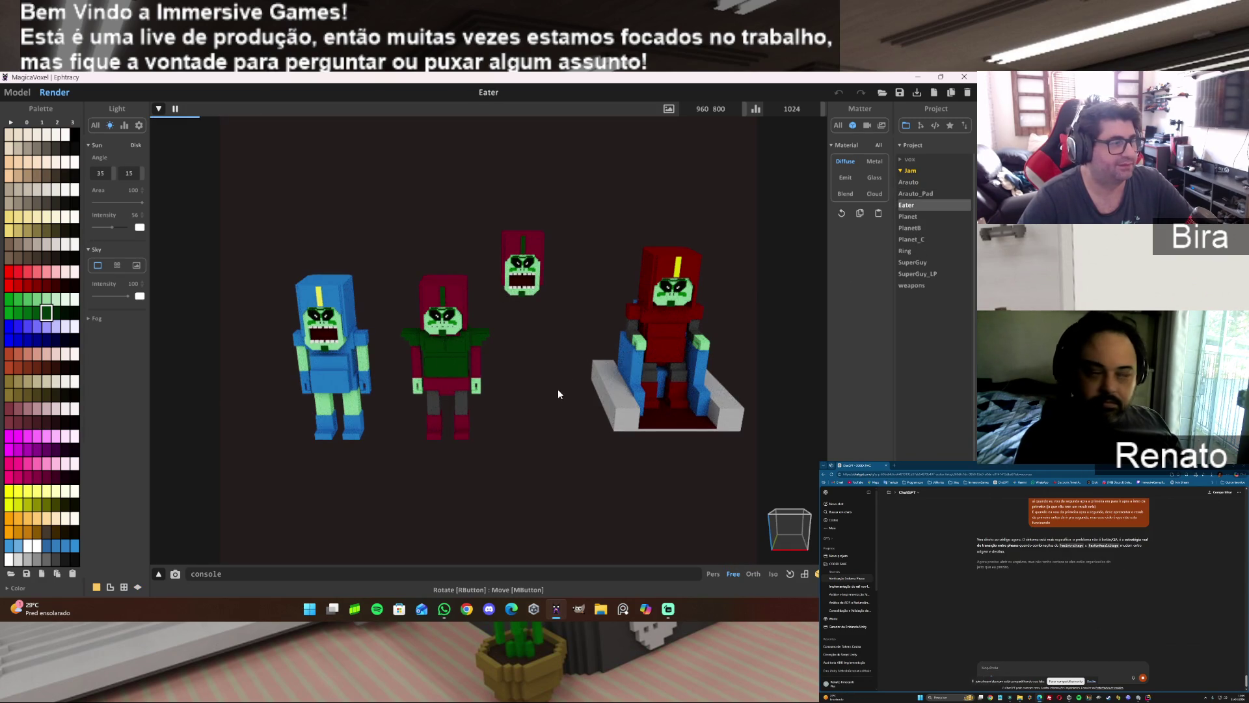
{"action": "scroll", "coordinate": [525, 387], "scroll_direction": "up", "scroll_amount": 5}
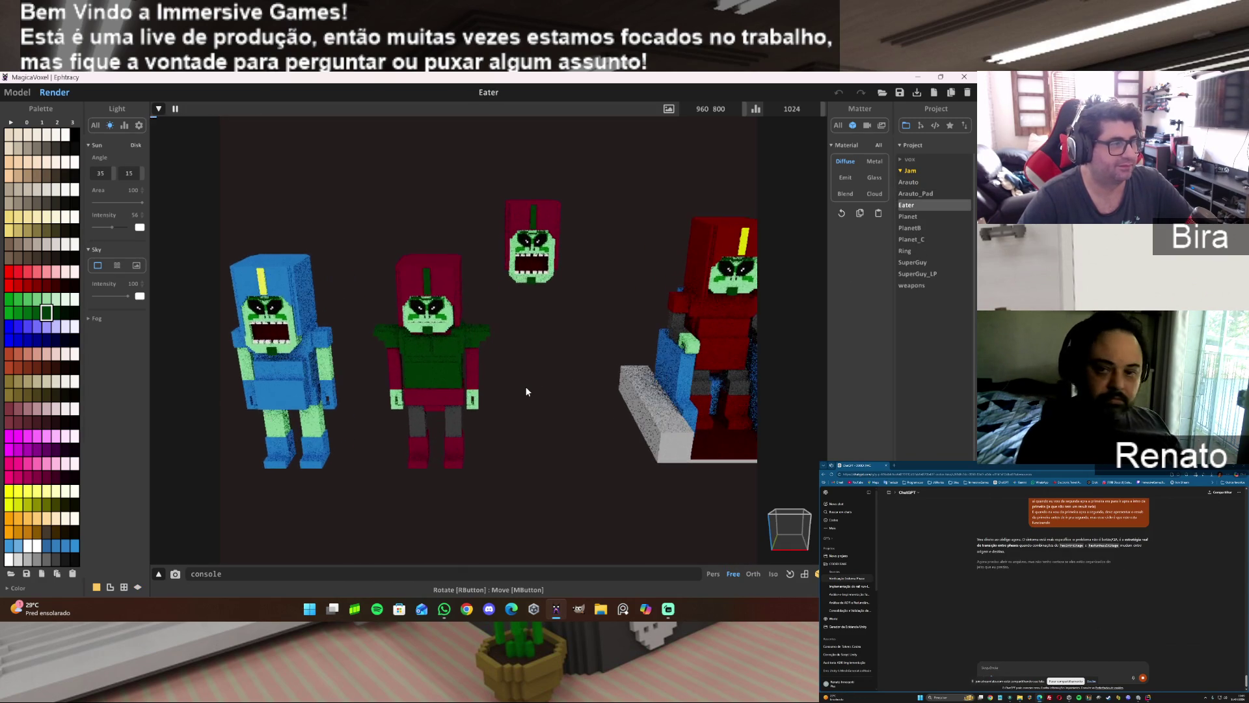
{"action": "scroll", "coordinate": [526, 386], "scroll_direction": "down", "scroll_amount": 5}
{"action": "mouse_move", "coordinate": [599, 358]}
{"action": "left_mouse_down"}
{"action": "mouse_move", "coordinate": [579, 373]}
{"action": "mouse_move", "coordinate": [667, 361]}
{"action": "mouse_move", "coordinate": [657, 364]}
{"action": "left_mouse_up"}
{"action": "key", "text": "a"}
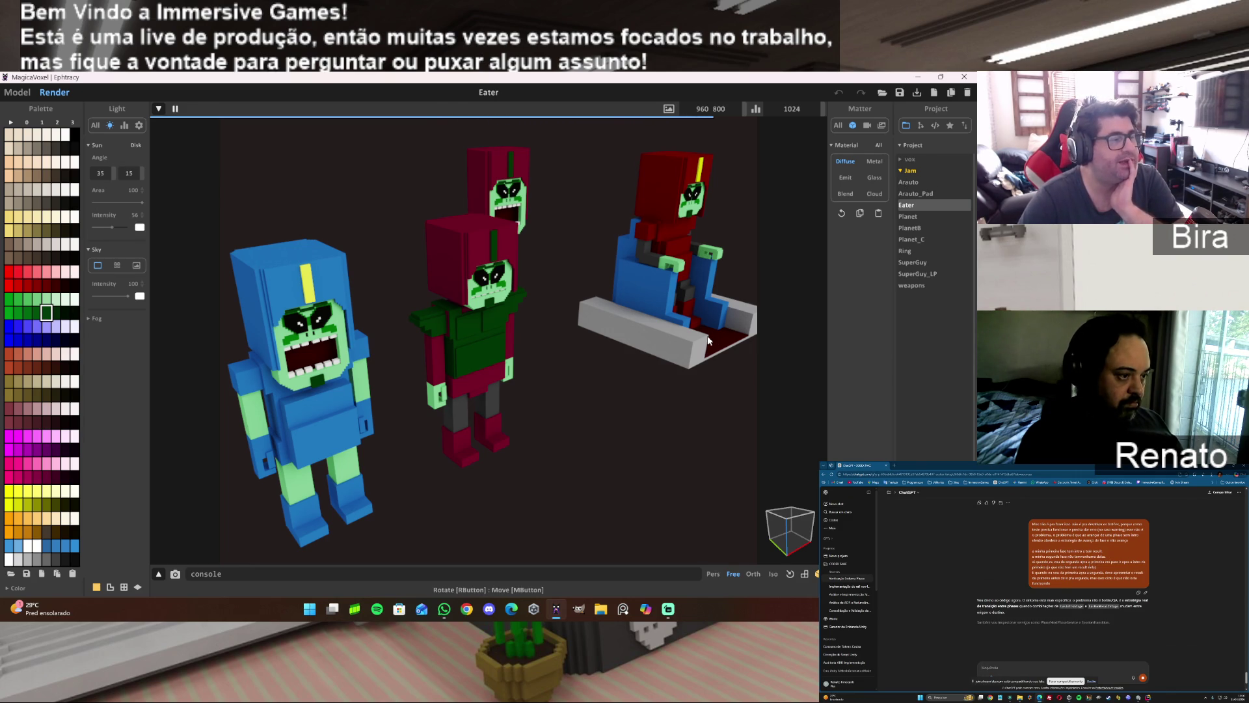
{"action": "scroll", "coordinate": [491, 360], "scroll_direction": "up", "scroll_amount": 5}
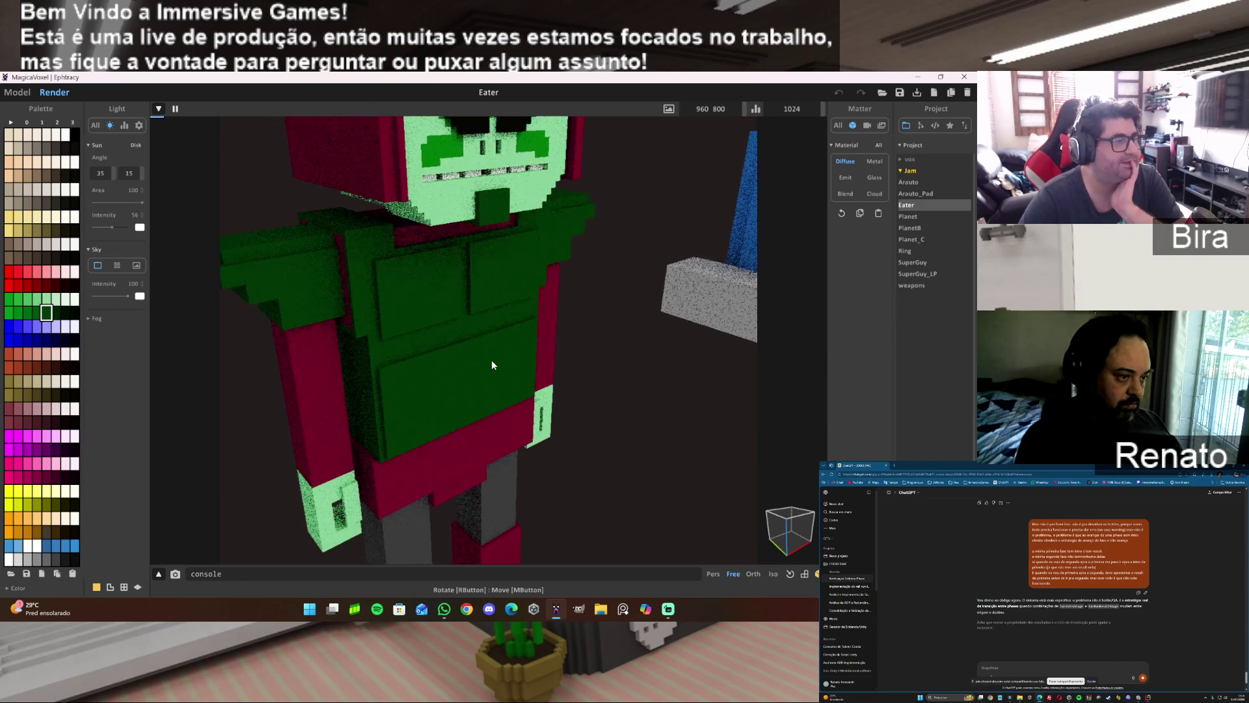
{"action": "left_click_drag", "start_coordinate": [595, 402], "coordinate": [587, 388]}
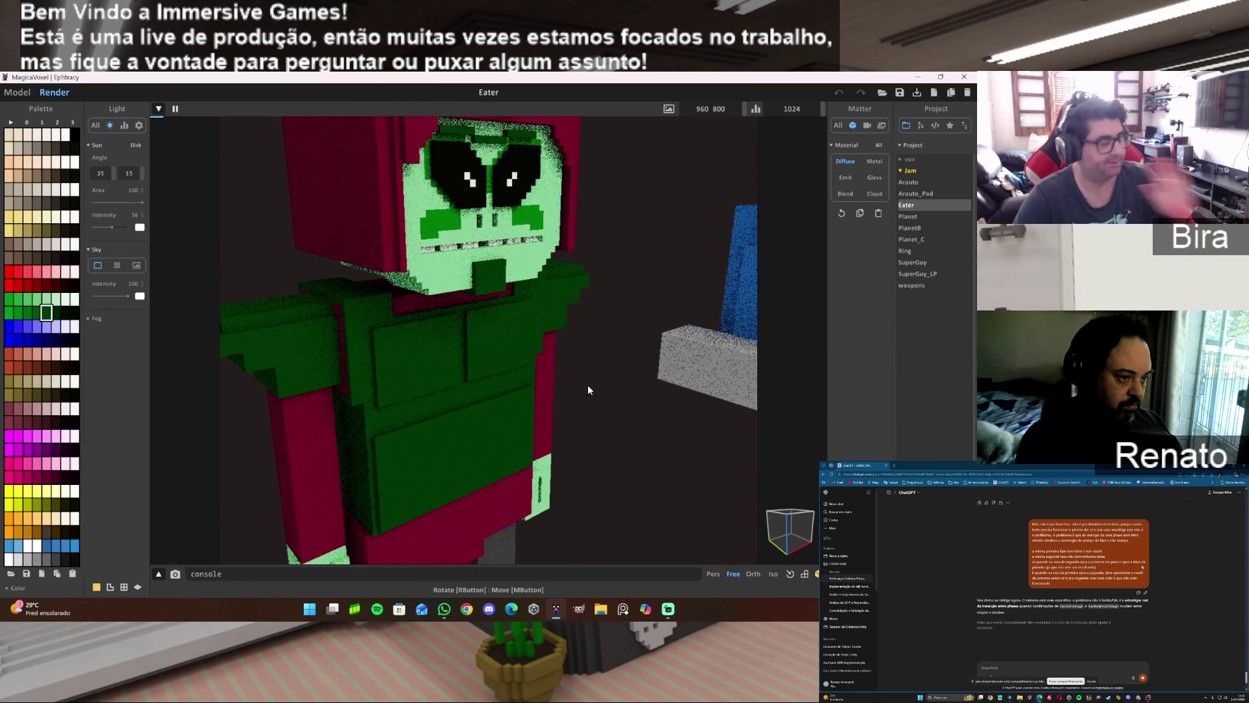
{"action": "scroll", "coordinate": [588, 384], "scroll_direction": "up", "scroll_amount": 5}
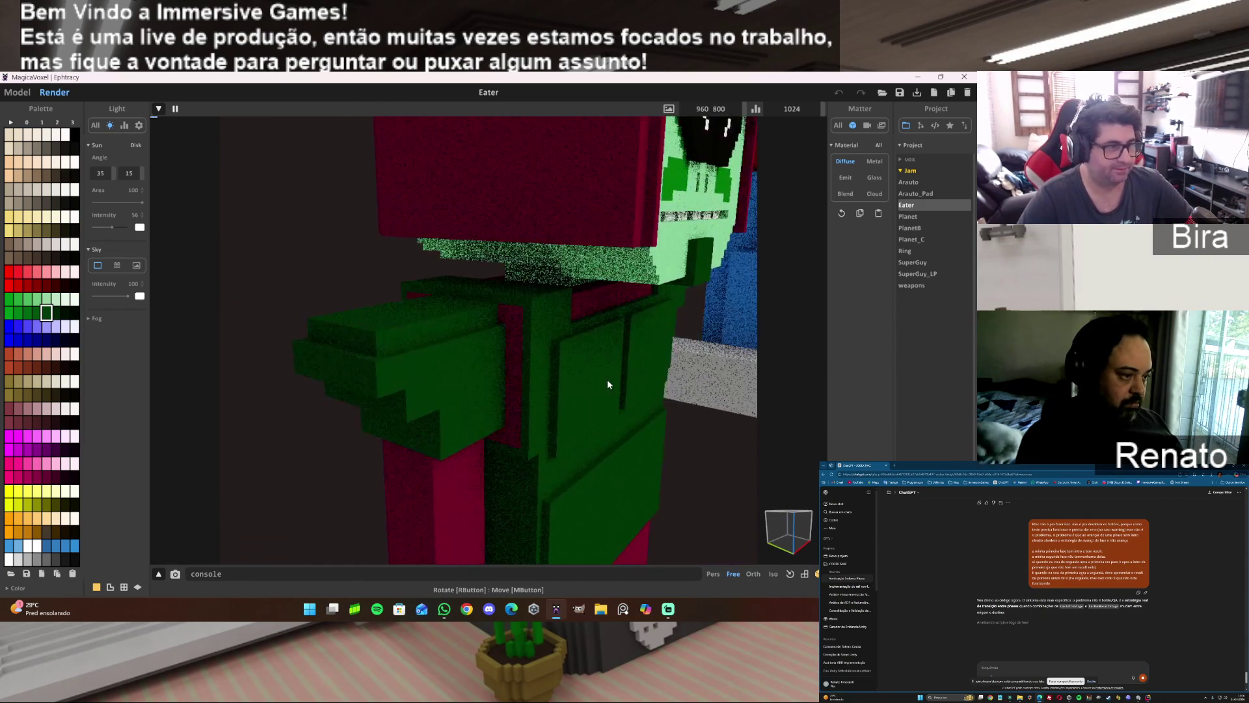
{"action": "left_click_drag", "start_coordinate": [608, 382], "coordinate": [619, 380]}
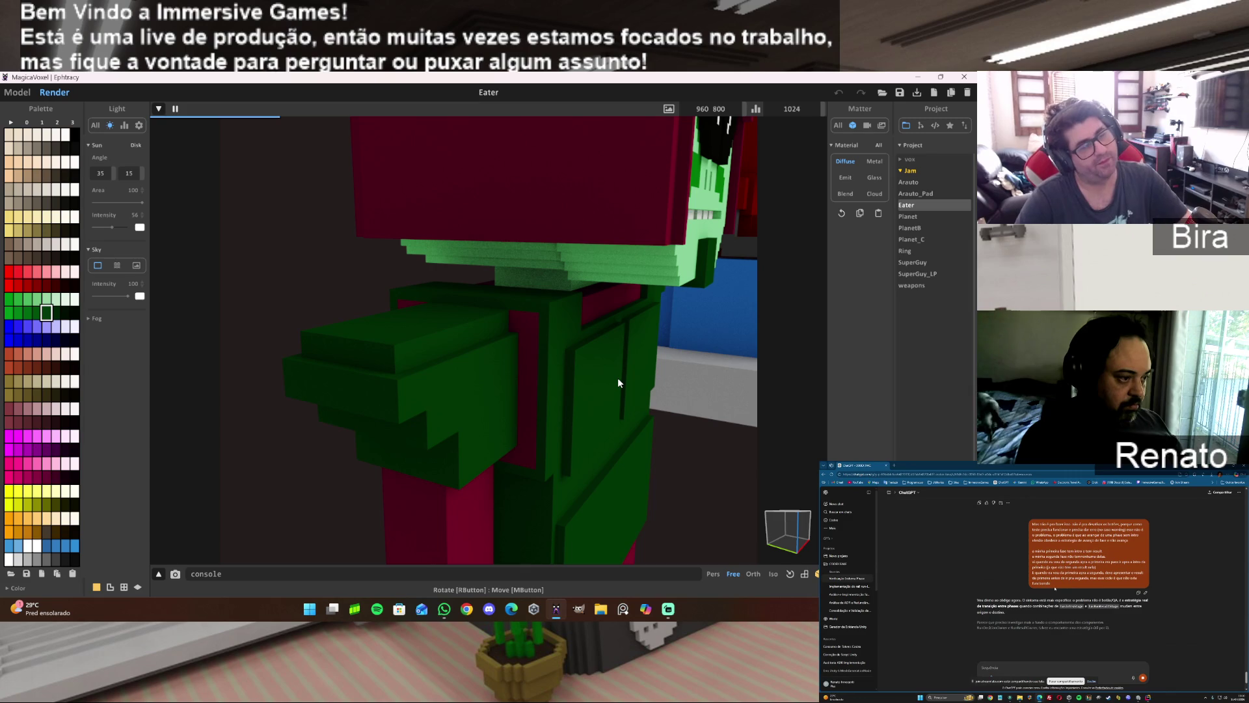
{"action": "scroll", "coordinate": [618, 380], "scroll_direction": "down", "scroll_amount": 2}
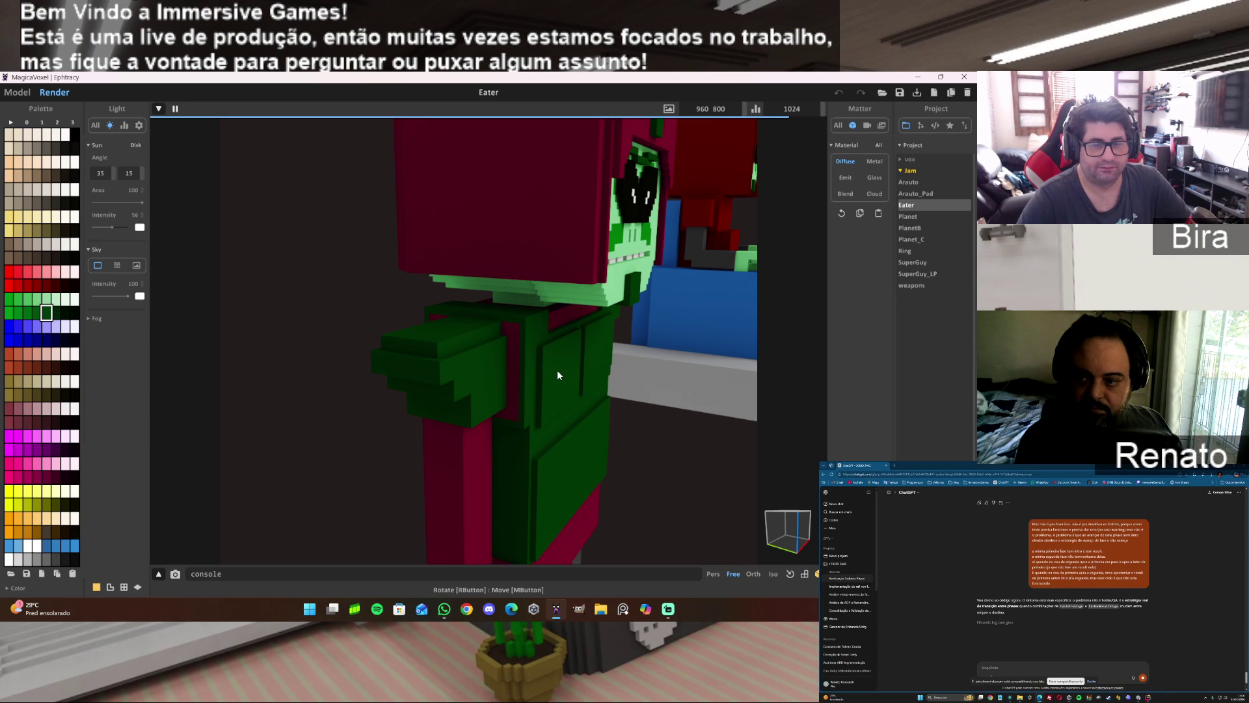
{"action": "scroll", "coordinate": [558, 374], "scroll_direction": "down", "scroll_amount": 5}
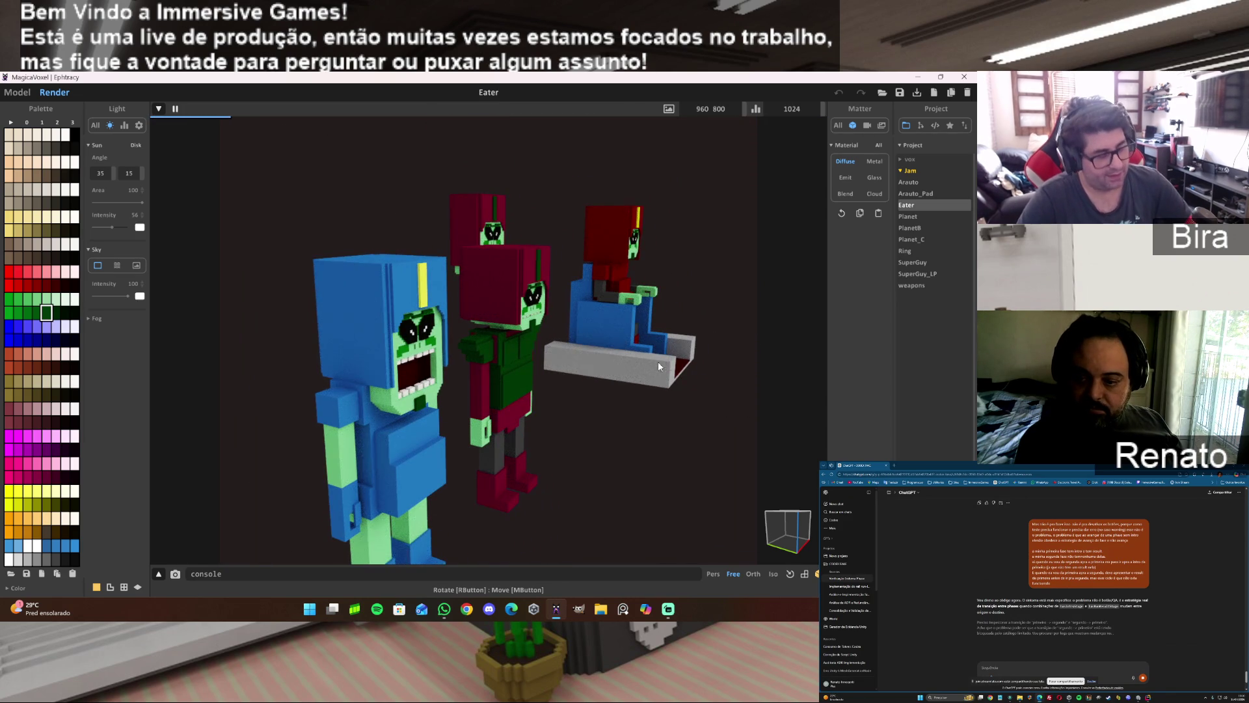
{"action": "scroll", "coordinate": [649, 355], "scroll_direction": "up", "scroll_amount": 5}
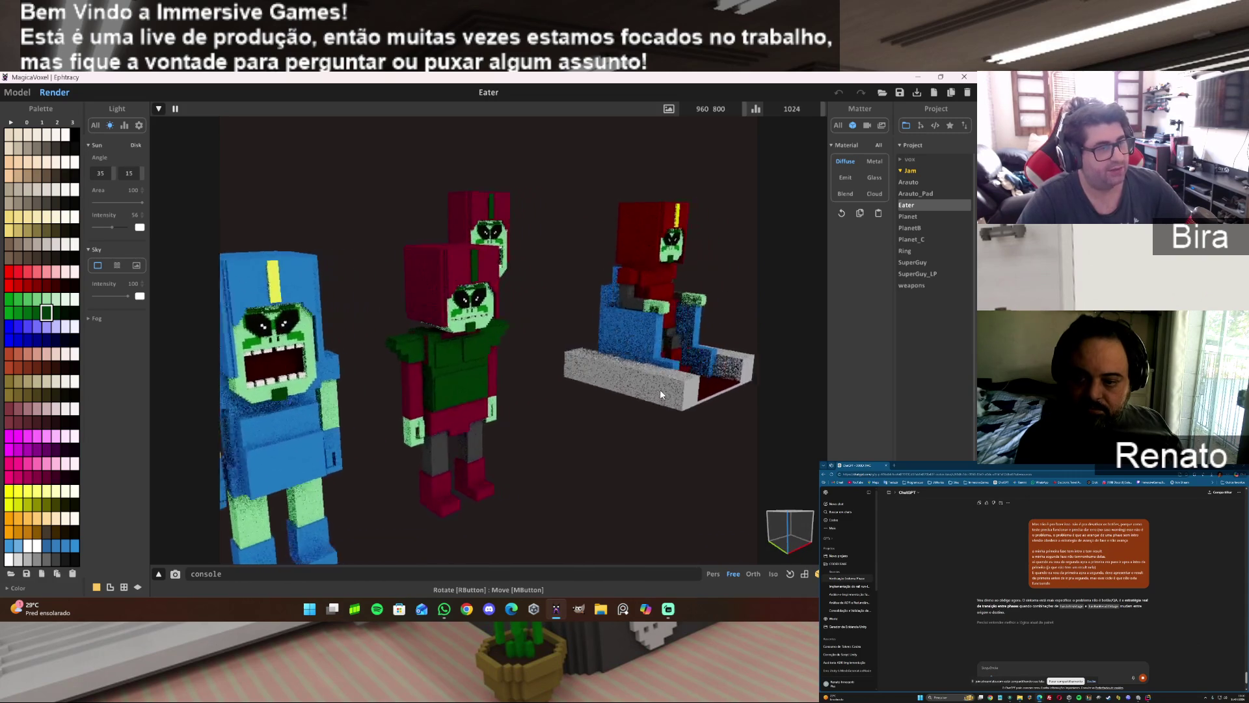
{"action": "left_click_drag", "start_coordinate": [660, 389], "coordinate": [599, 272]}
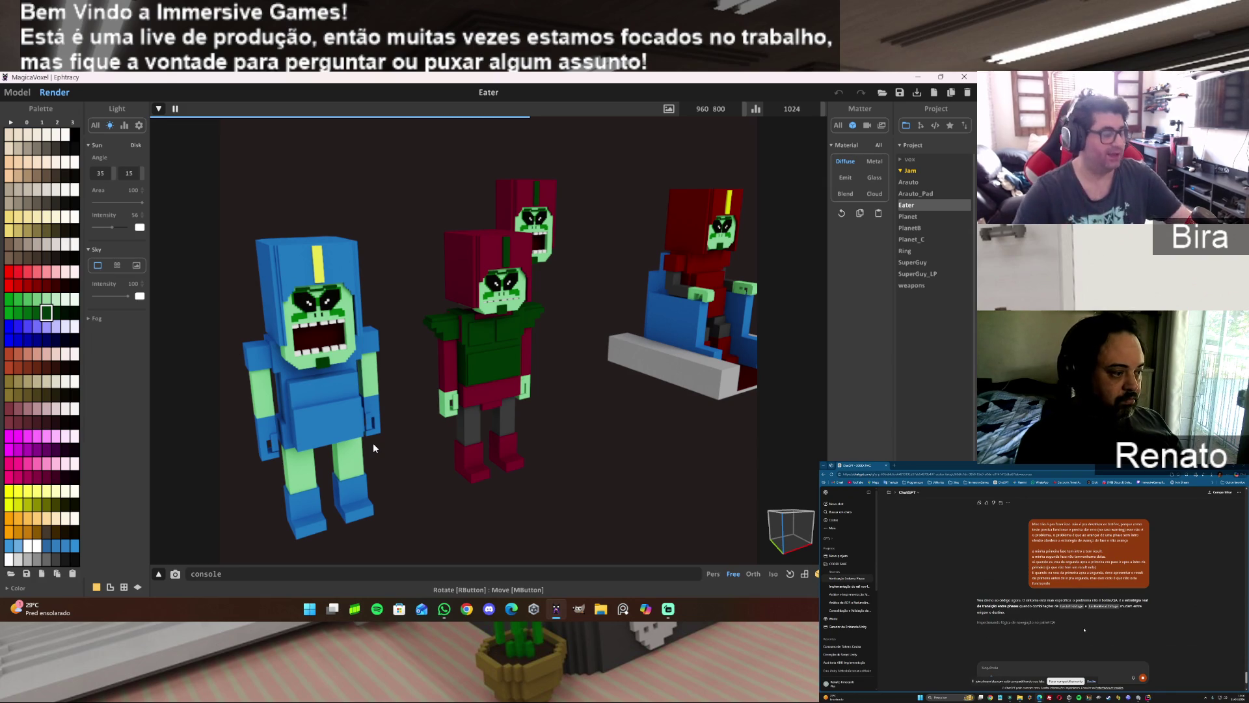
{"action": "scroll", "coordinate": [523, 412], "scroll_direction": "up", "scroll_amount": 3}
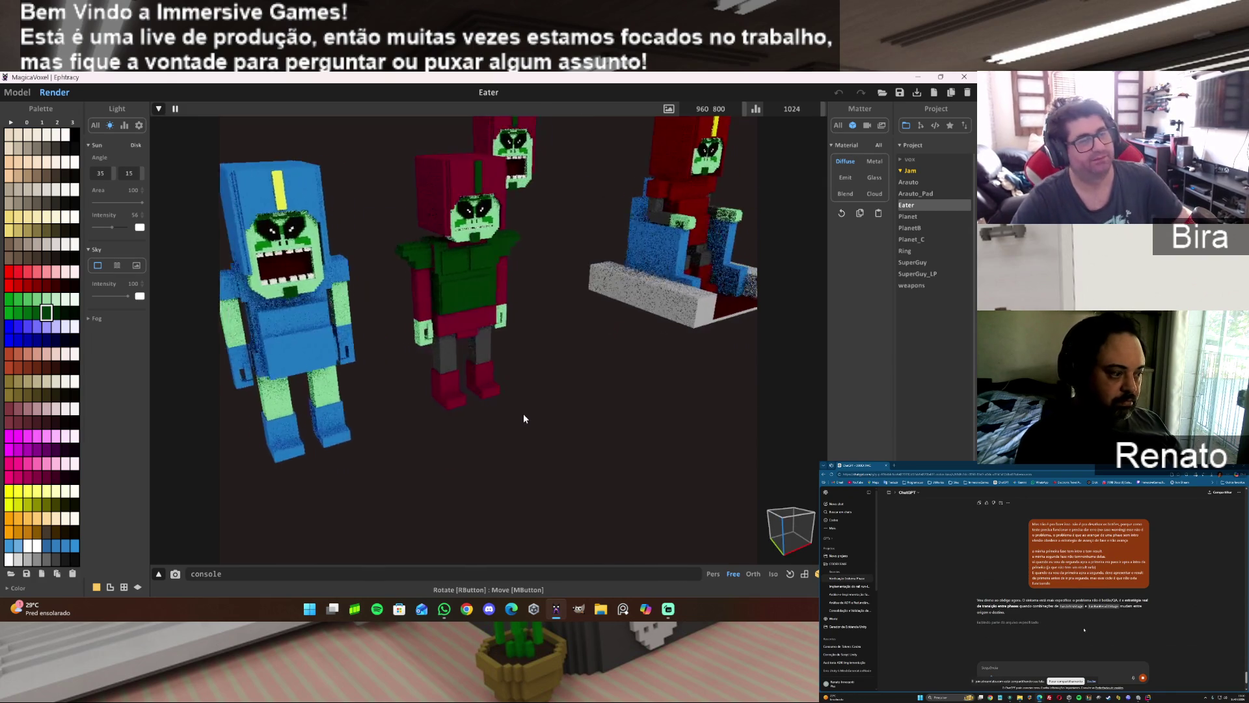
{"action": "scroll", "coordinate": [676, 413], "scroll_direction": "down", "scroll_amount": 3}
{"action": "scroll", "coordinate": [669, 408], "scroll_direction": "up", "scroll_amount": 2}
{"action": "scroll", "coordinate": [669, 406], "scroll_direction": "up", "scroll_amount": 2}
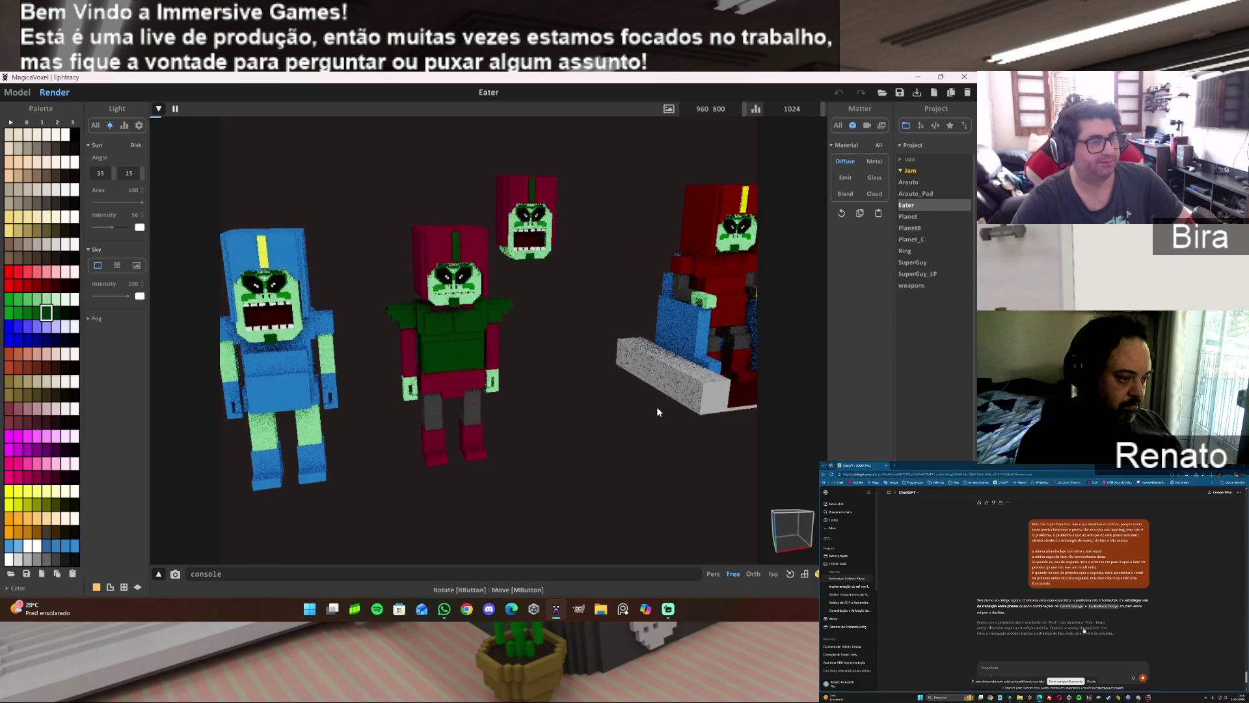
{"action": "scroll", "coordinate": [658, 406], "scroll_direction": "down", "scroll_amount": 2}
{"action": "scroll", "coordinate": [666, 400], "scroll_direction": "up", "scroll_amount": 1}
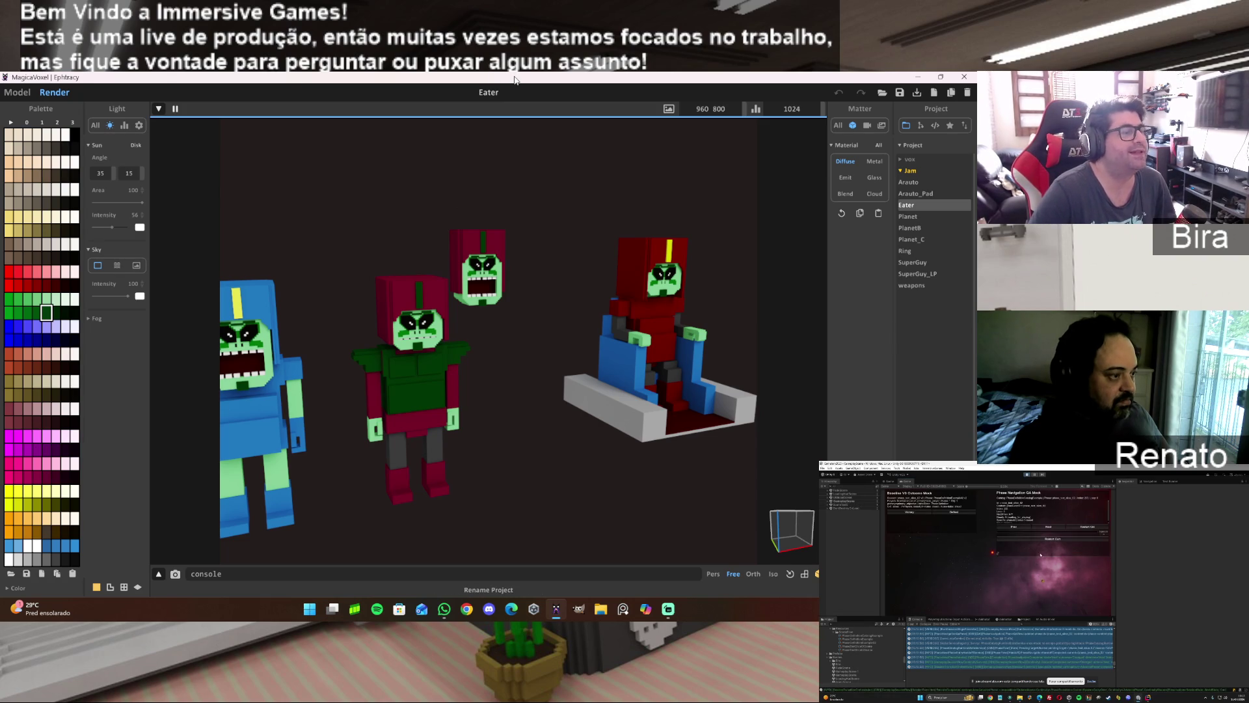
{"action": "scroll", "coordinate": [566, 328], "scroll_direction": "down", "scroll_amount": 5}
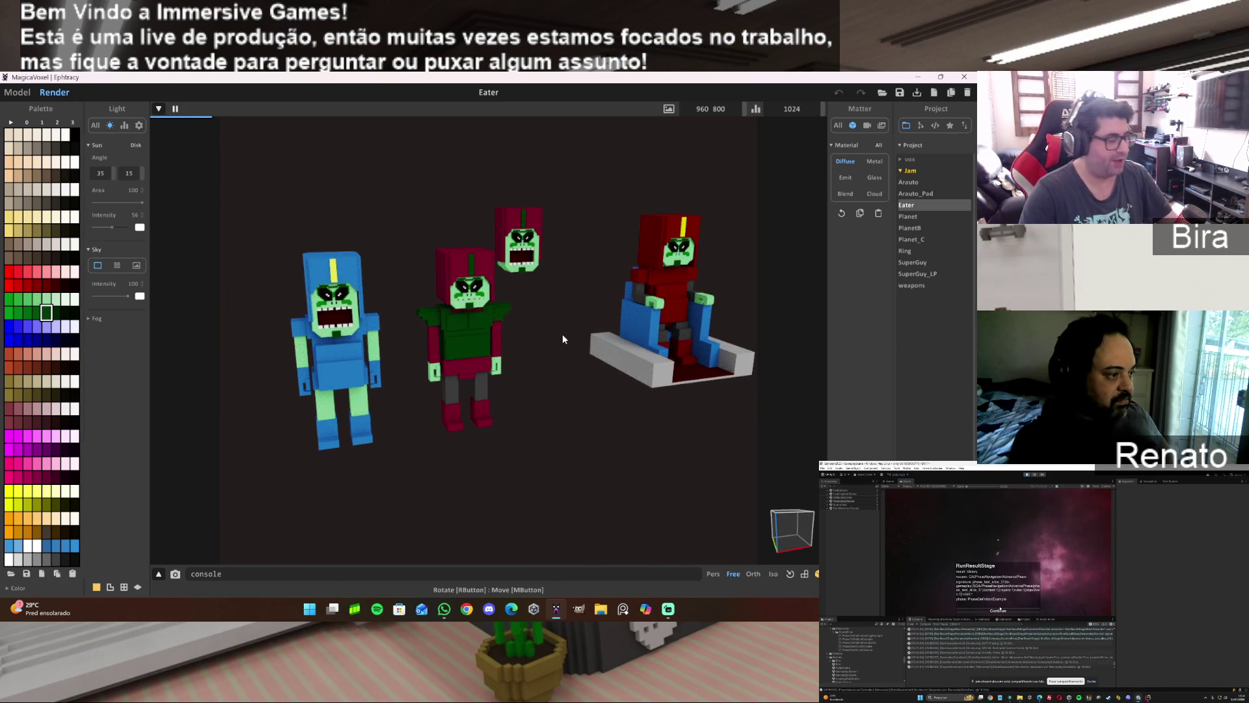
{"action": "scroll", "coordinate": [562, 334], "scroll_direction": "up", "scroll_amount": 2}
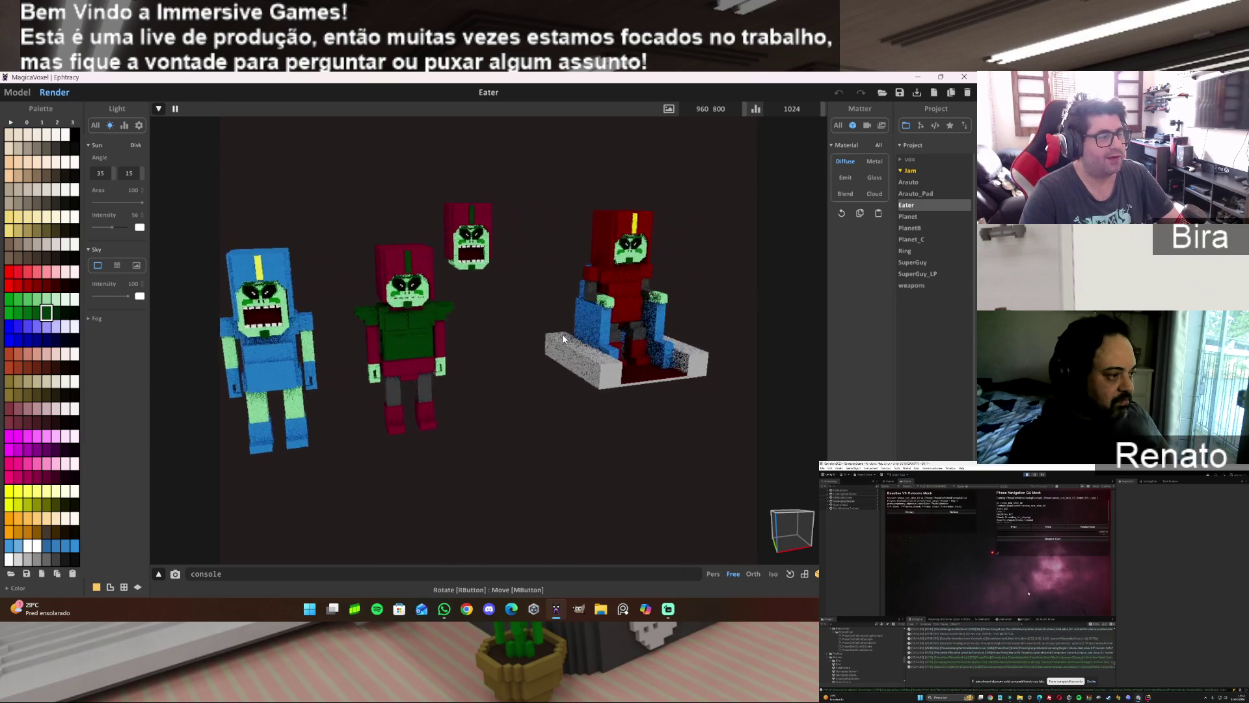
{"action": "scroll", "coordinate": [562, 334], "scroll_direction": "up", "scroll_amount": 2}
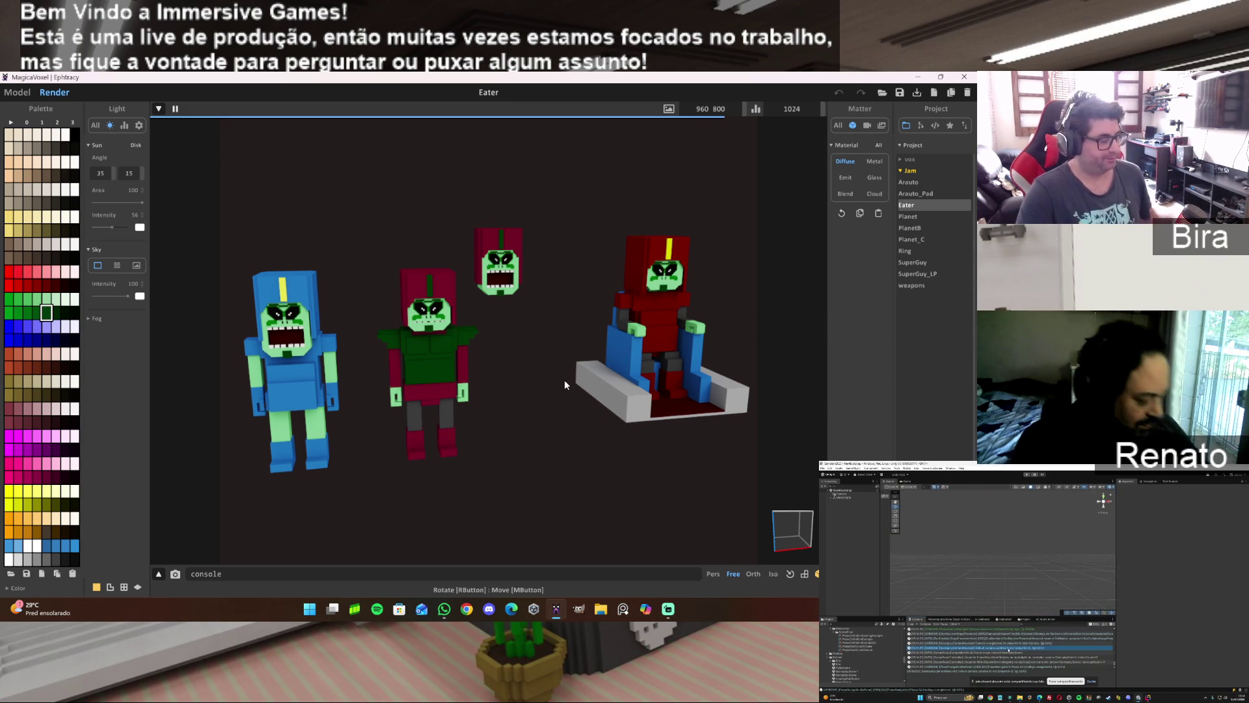
{"action": "scroll", "coordinate": [537, 355], "scroll_direction": "up", "scroll_amount": 5}
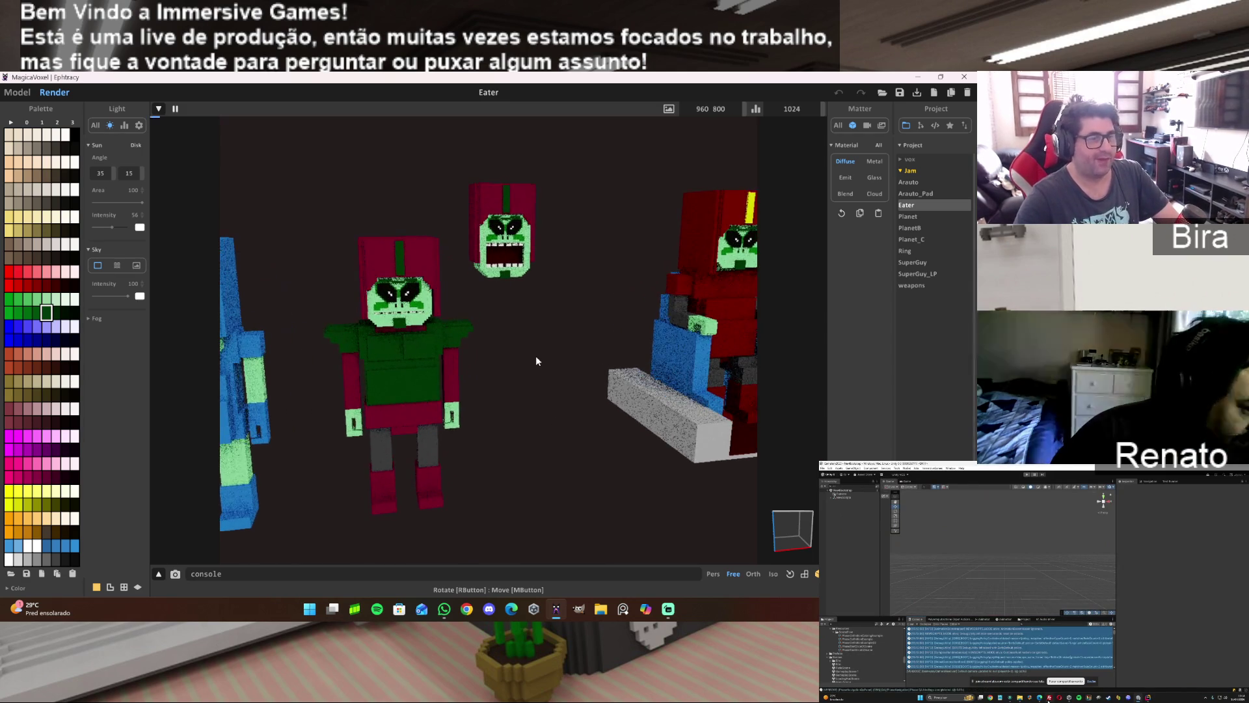
{"action": "left_click", "coordinate": [17, 93]}
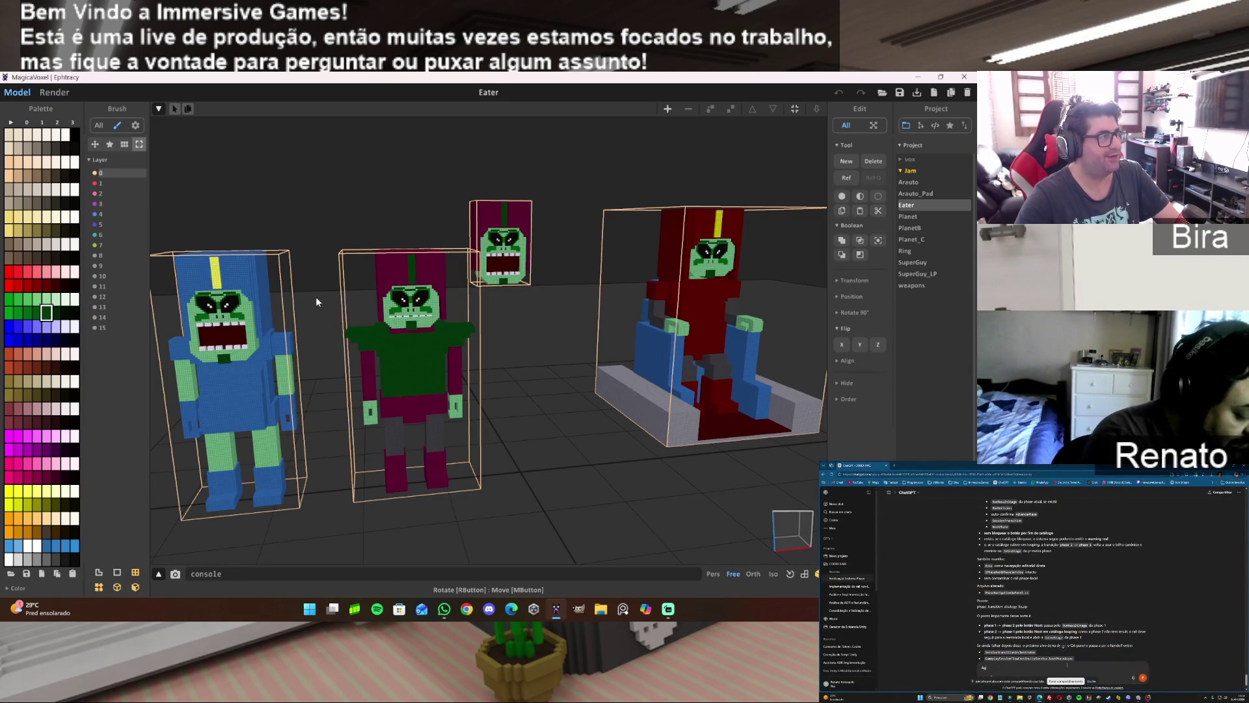
Select the middle alien's jaw part, drag it down to gape open, then preview the render.
{"action": "double_click", "coordinate": [440, 314]}
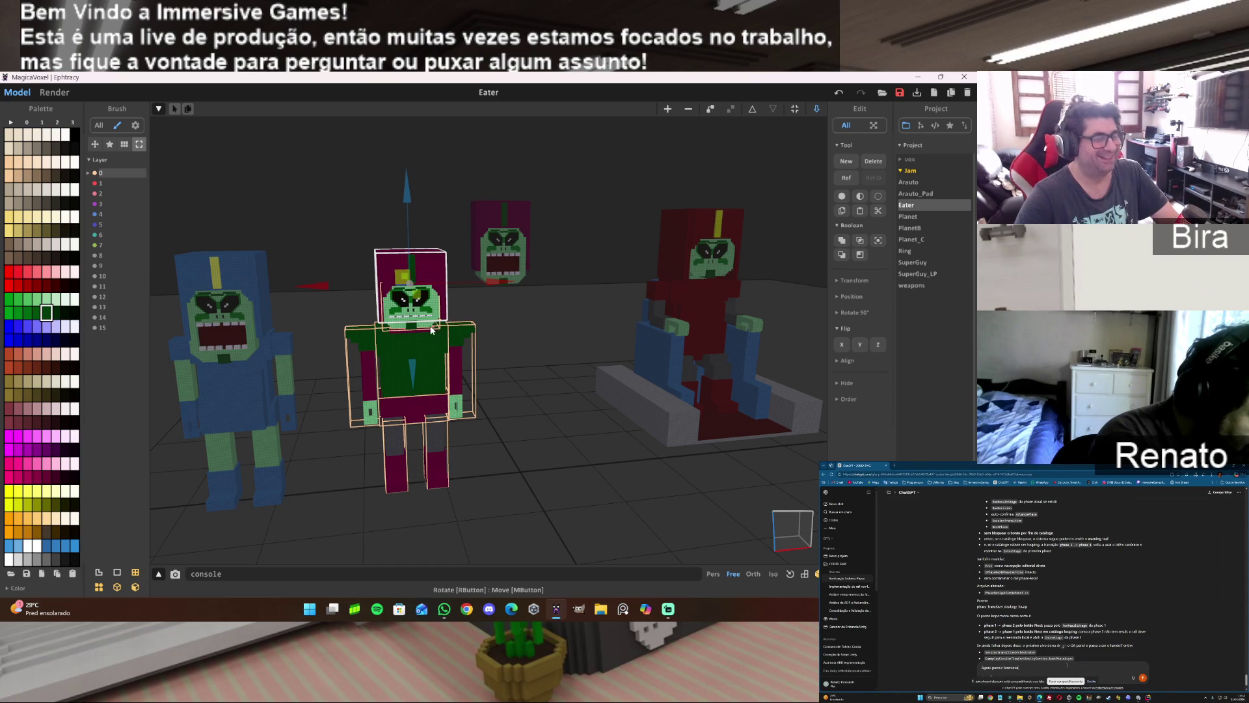
{"action": "scroll", "coordinate": [450, 345], "scroll_direction": "up", "scroll_amount": 3}
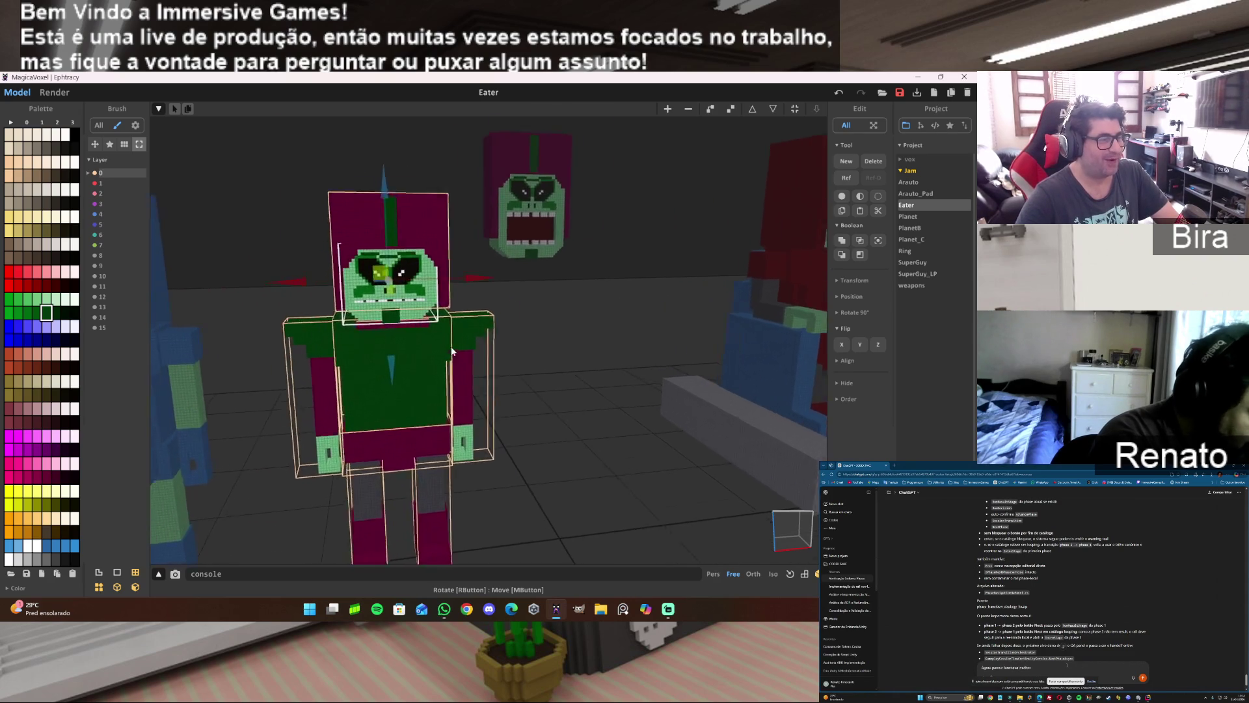
{"action": "scroll", "coordinate": [451, 346], "scroll_direction": "up", "scroll_amount": 3}
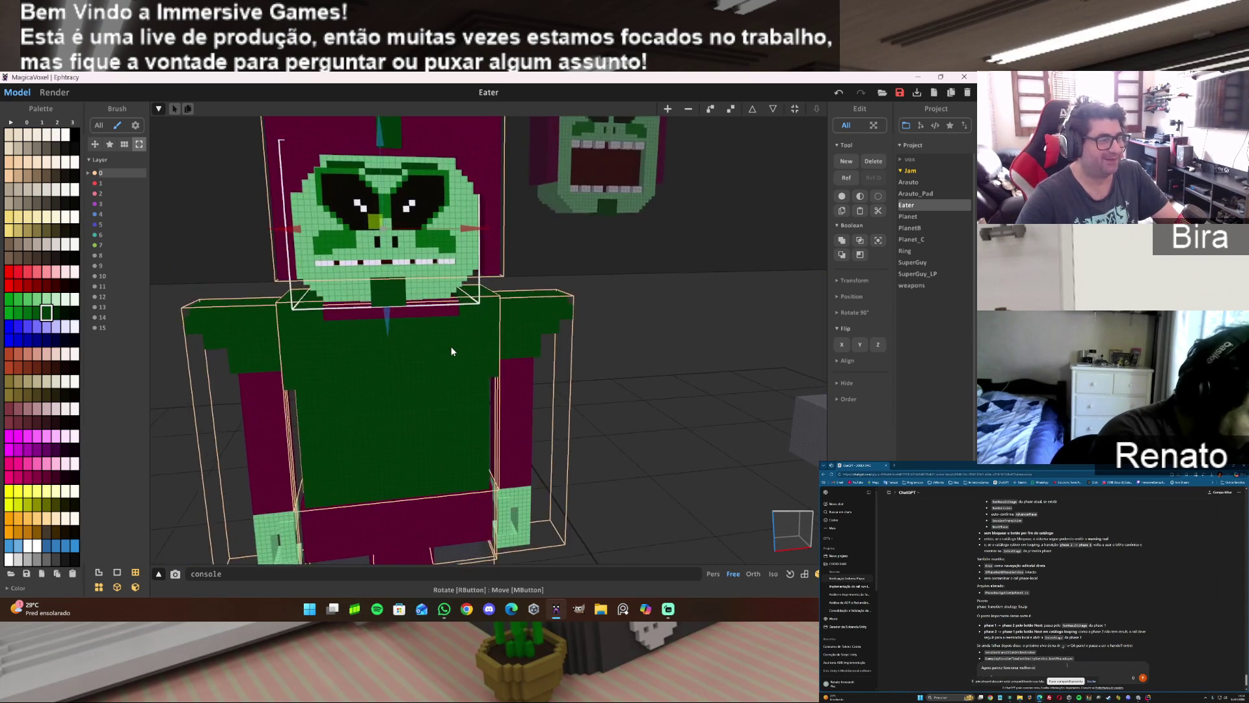
{"action": "scroll", "coordinate": [450, 346], "scroll_direction": "down", "scroll_amount": 1}
{"action": "left_click_drag", "start_coordinate": [415, 180], "coordinate": [417, 179]}
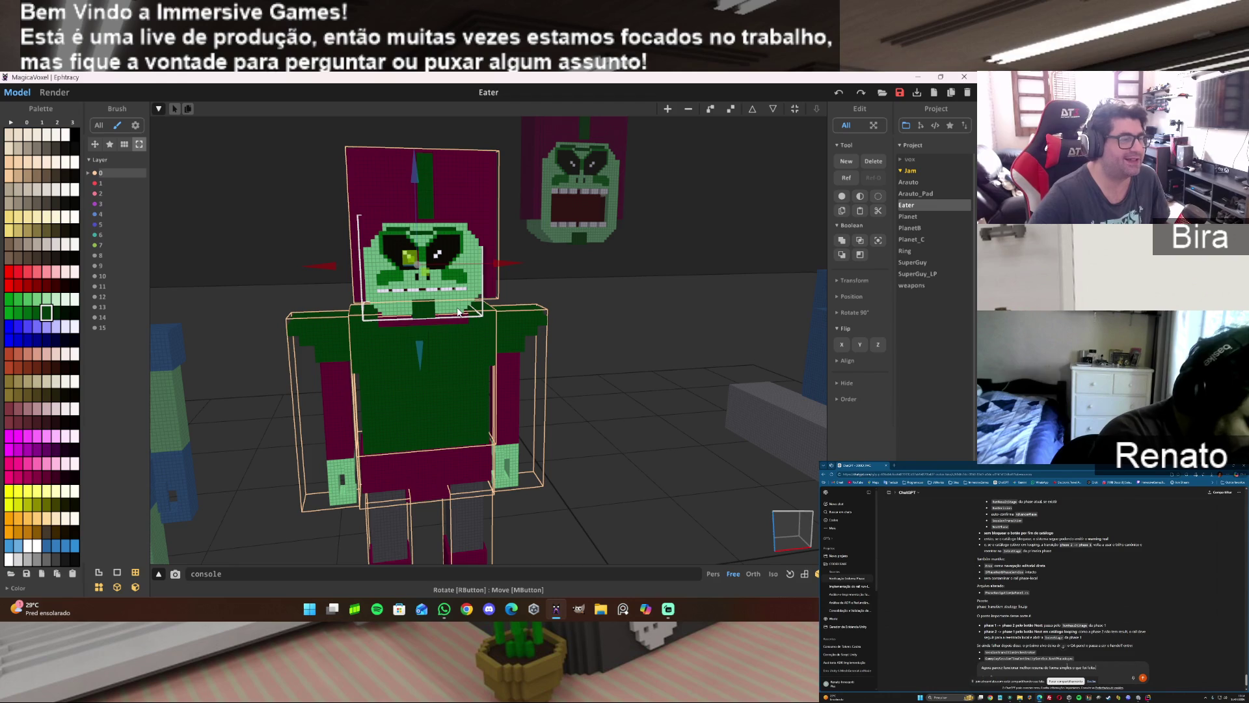
{"action": "left_click", "coordinate": [477, 313]}
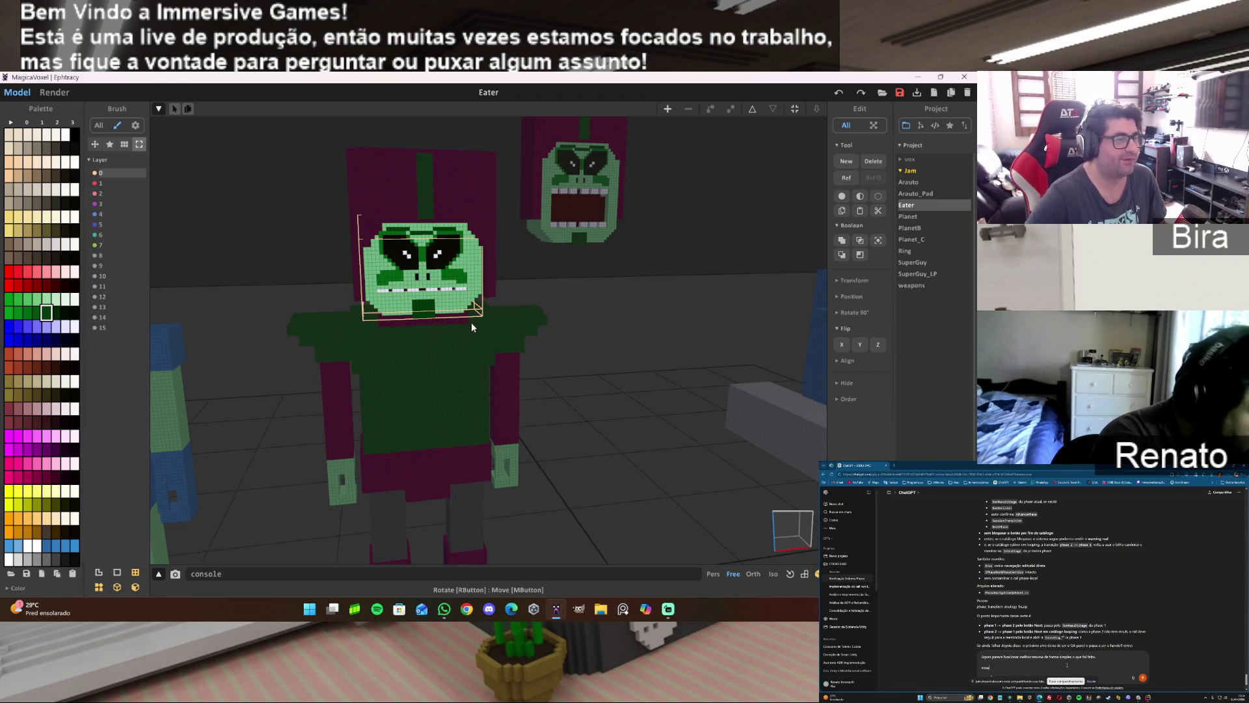
{"action": "left_click", "coordinate": [469, 313]}
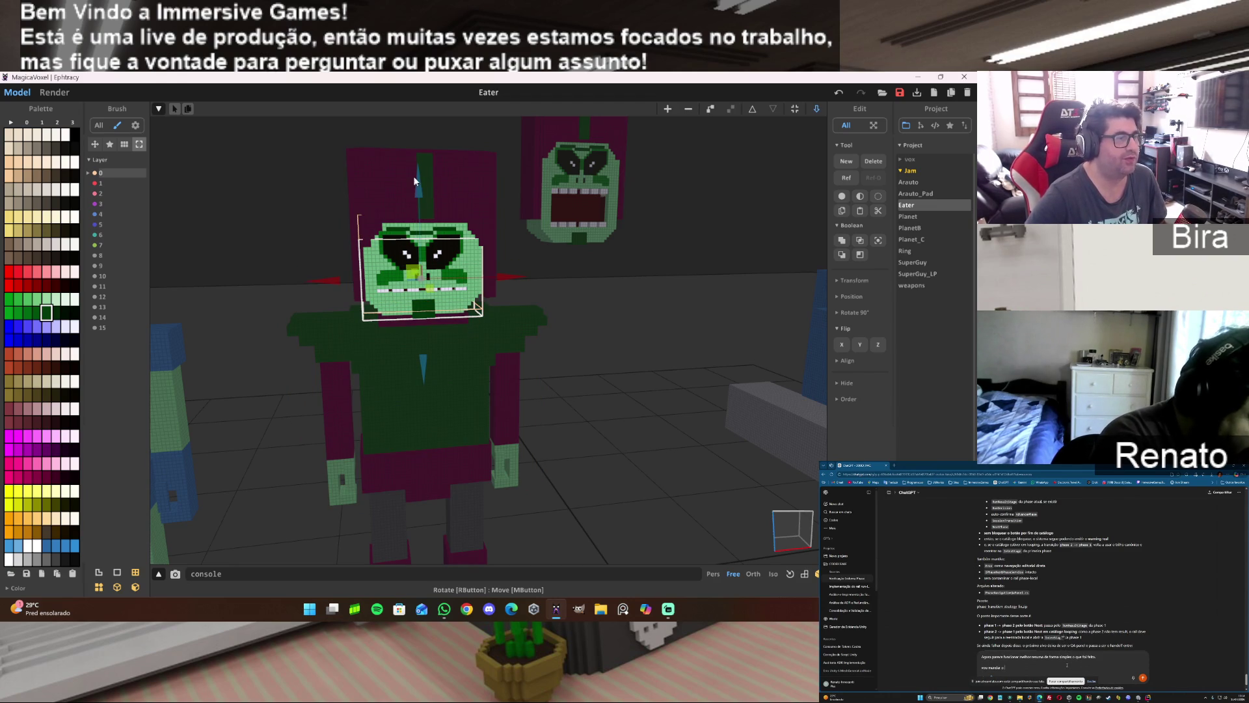
{"action": "mouse_move", "coordinate": [422, 185]}
{"action": "left_mouse_down"}
{"action": "mouse_move", "coordinate": [440, 252]}
{"action": "mouse_move", "coordinate": [443, 231]}
{"action": "left_mouse_up"}
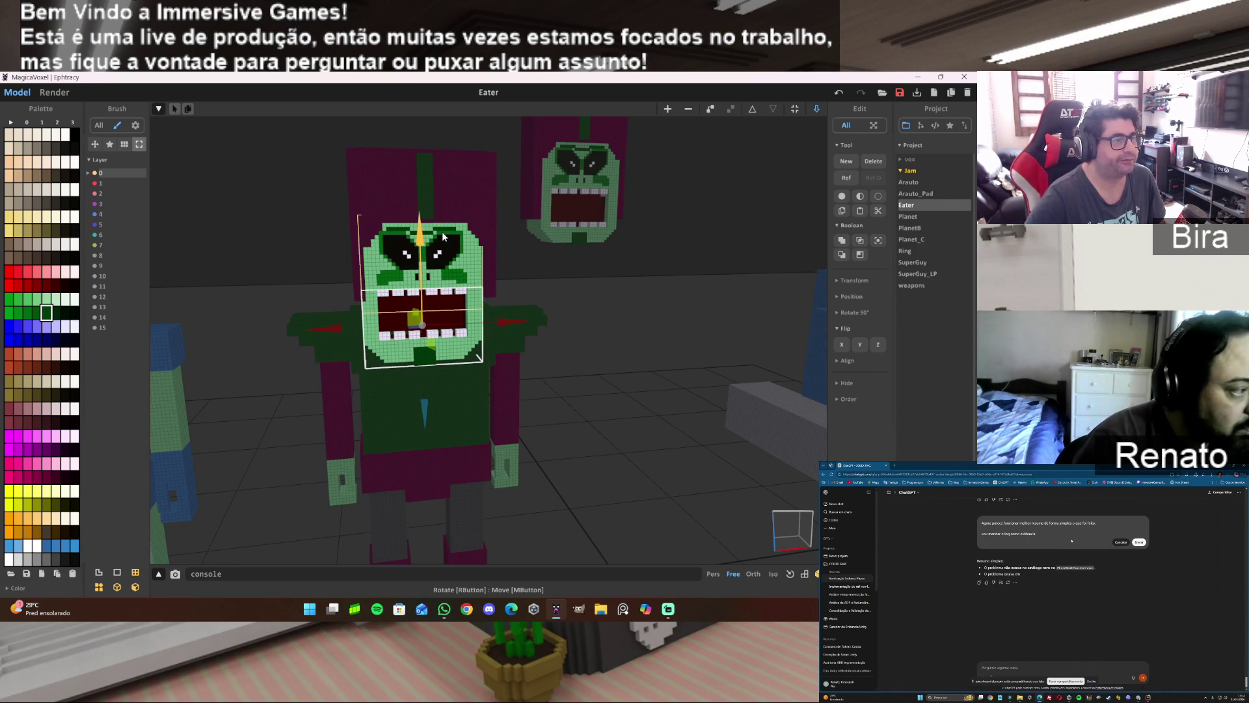
{"action": "left_click", "coordinate": [678, 362]}
{"action": "left_click", "coordinate": [55, 92]}
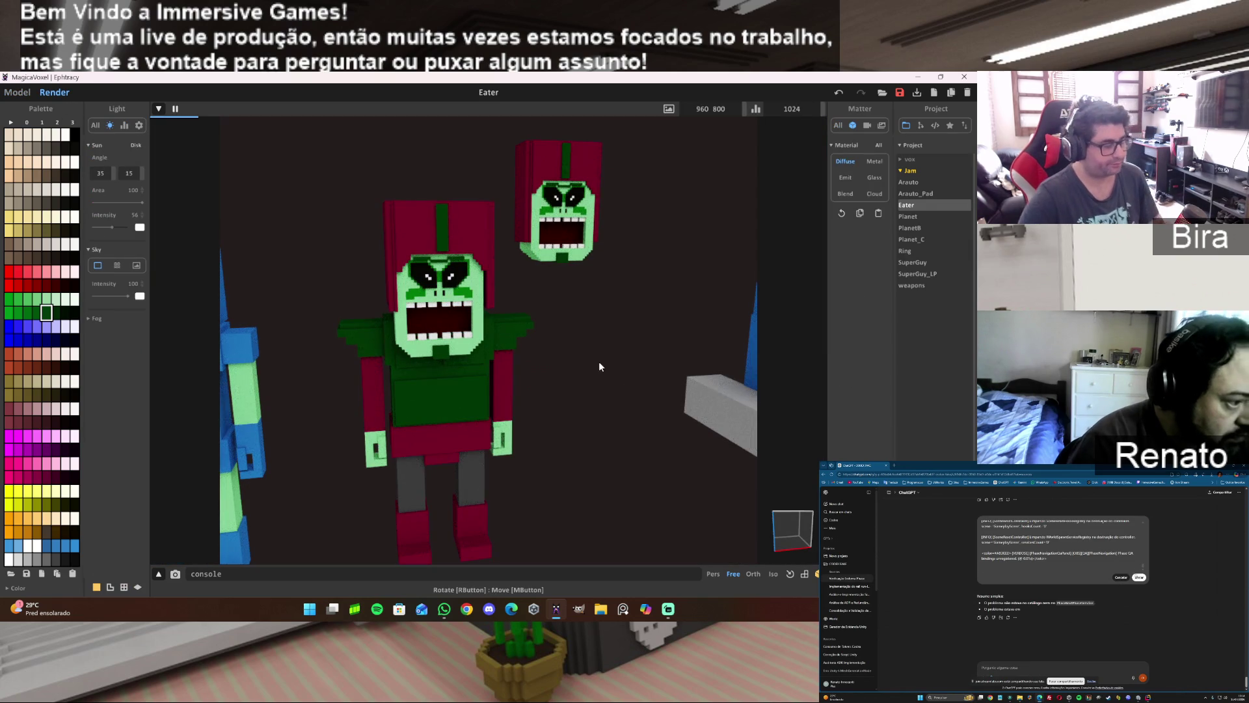
{"action": "left_click_drag", "start_coordinate": [604, 365], "coordinate": [671, 372]}
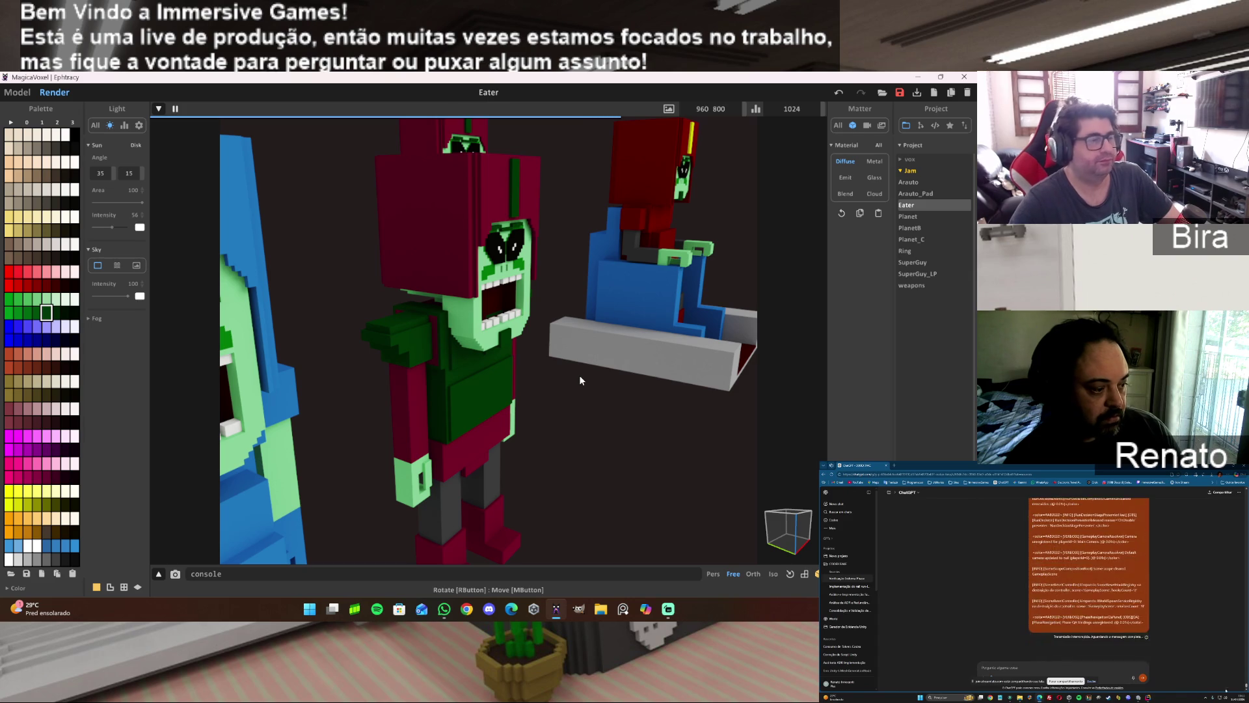
{"action": "right_click", "coordinate": [577, 395]}
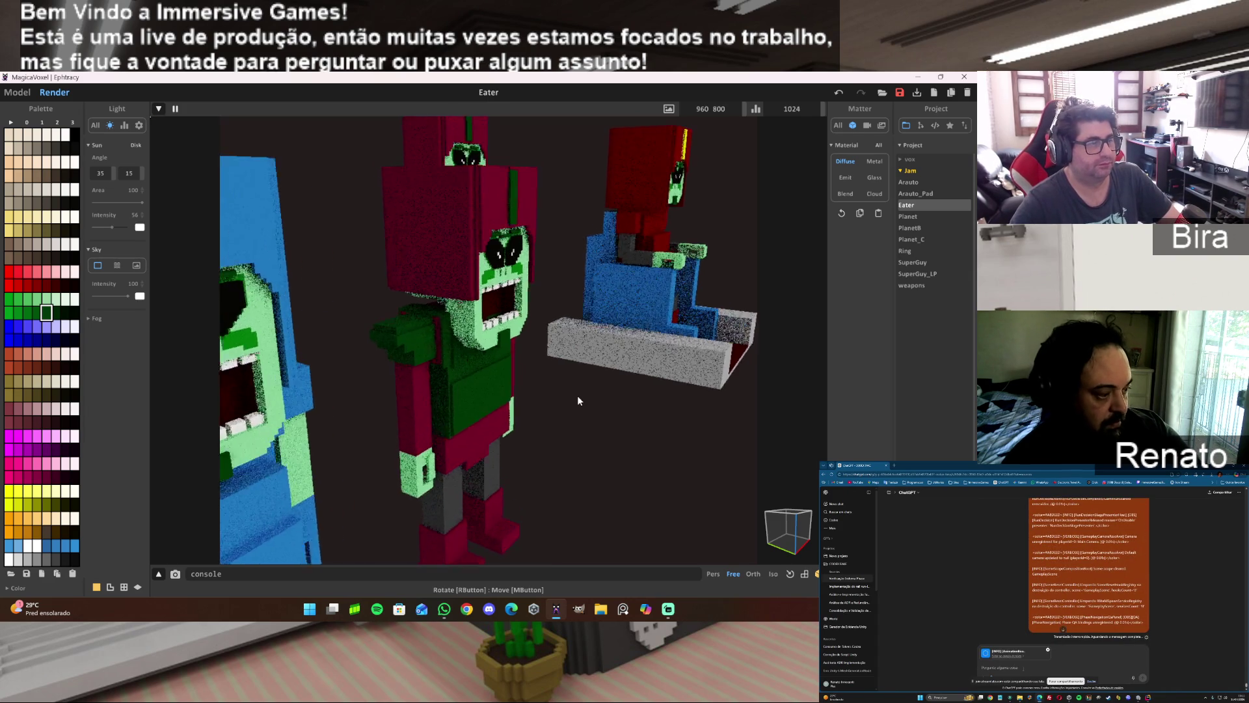
Lift the Eater's head part upward with the Y gizmo, then return to the Render preview.
{"action": "left_click", "coordinate": [26, 99]}
{"action": "scroll", "coordinate": [482, 300], "scroll_direction": "up", "scroll_amount": 5}
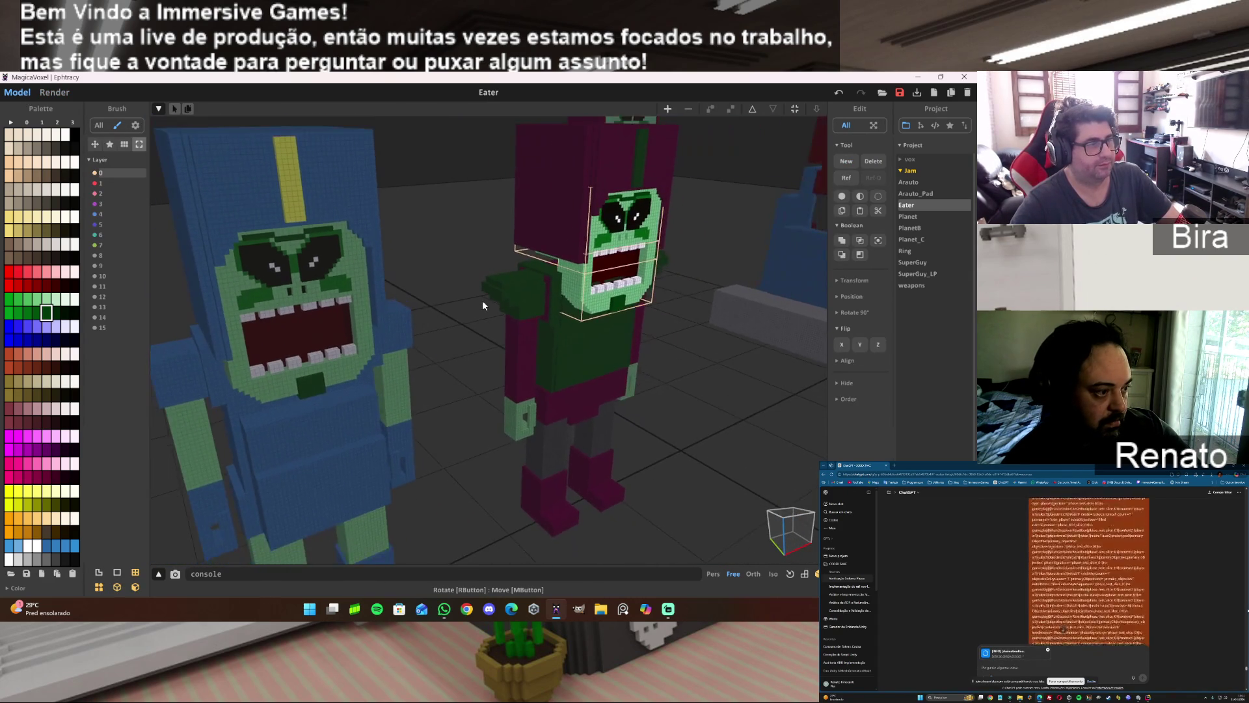
{"action": "scroll", "coordinate": [482, 299], "scroll_direction": "down", "scroll_amount": 2}
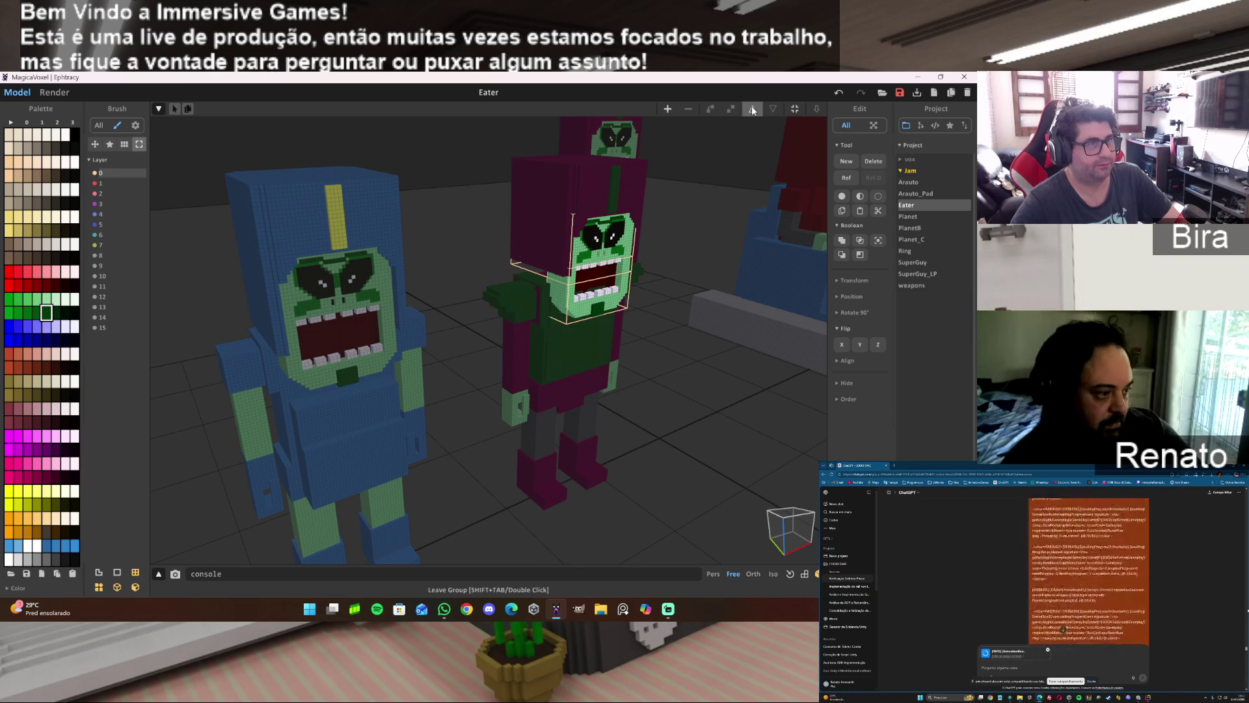
{"action": "left_click", "coordinate": [587, 310]}
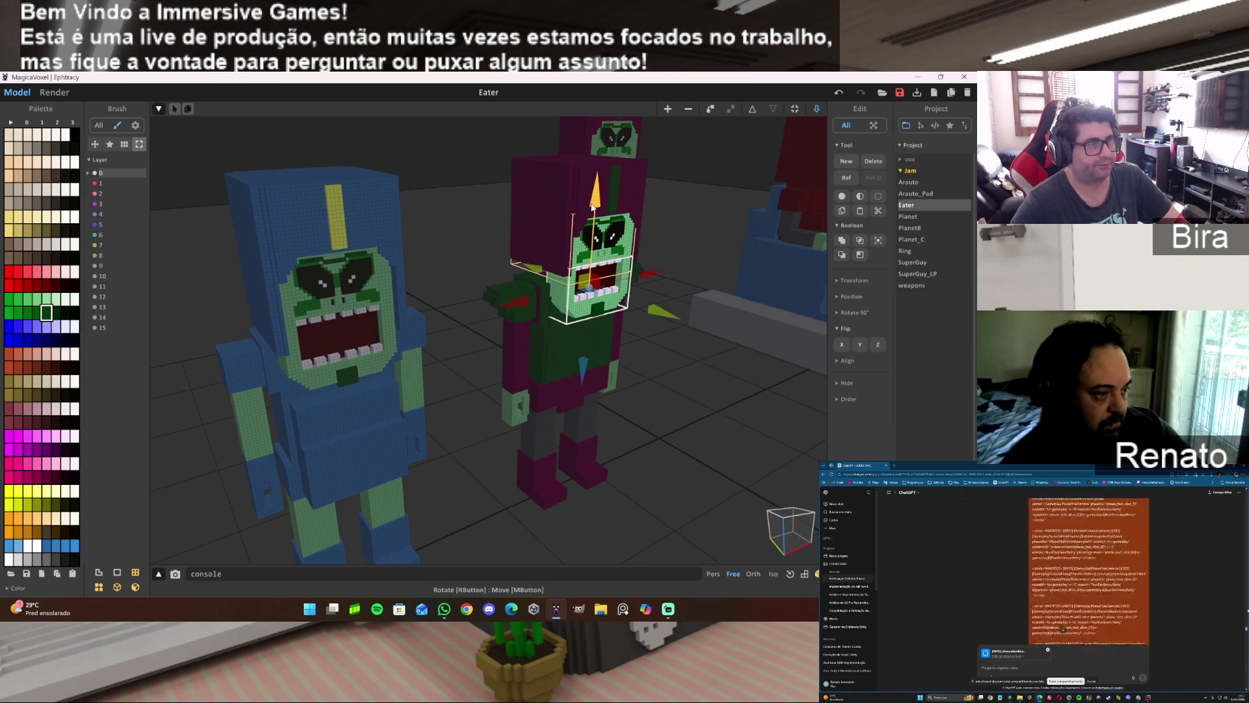
{"action": "left_click_drag", "start_coordinate": [596, 195], "coordinate": [600, 164]}
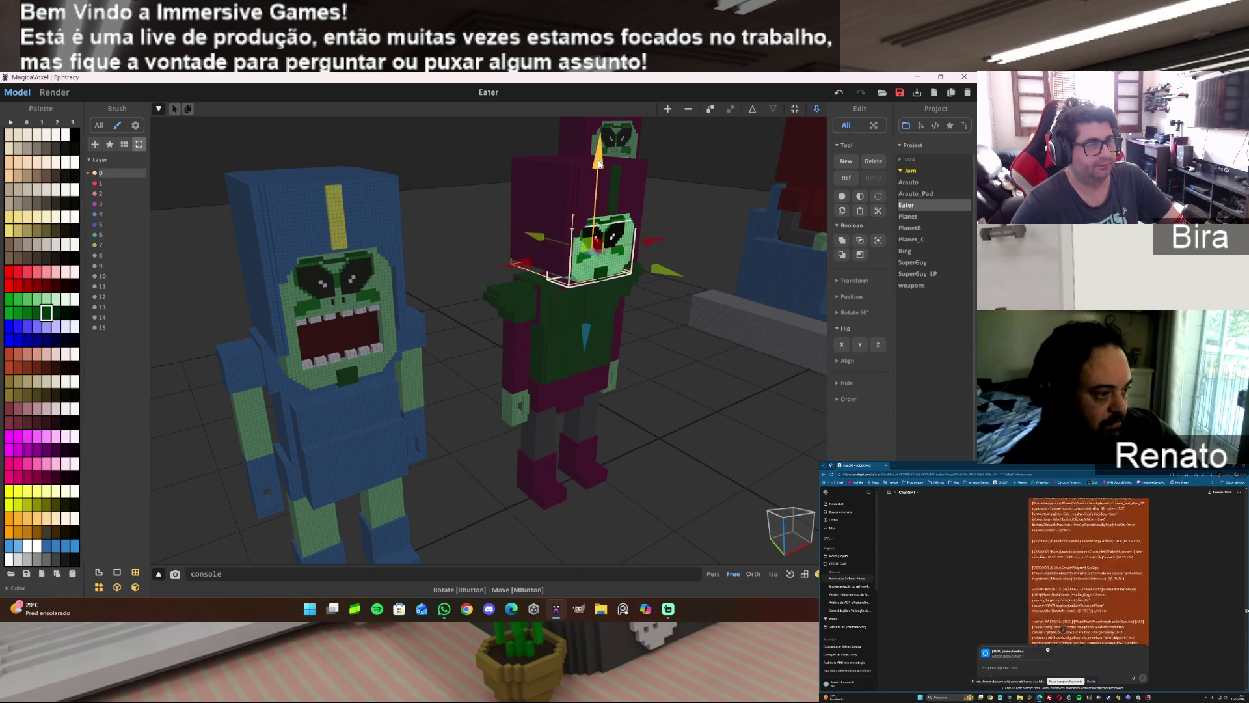
{"action": "left_click", "coordinate": [52, 92]}
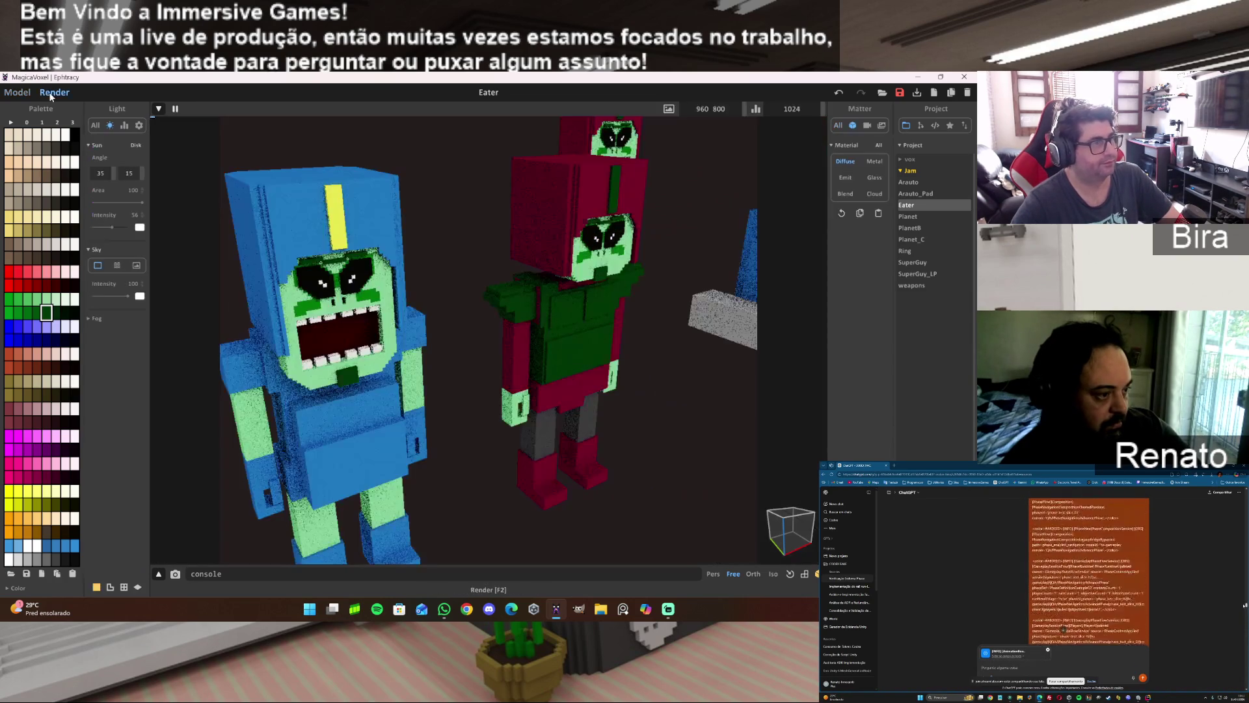
Orbit and zoom the render to inspect Eater's front, then return to Model mode with Tab.
{"action": "left_click_drag", "start_coordinate": [602, 368], "coordinate": [622, 365]}
{"action": "scroll", "coordinate": [622, 365], "scroll_direction": "up", "scroll_amount": 5}
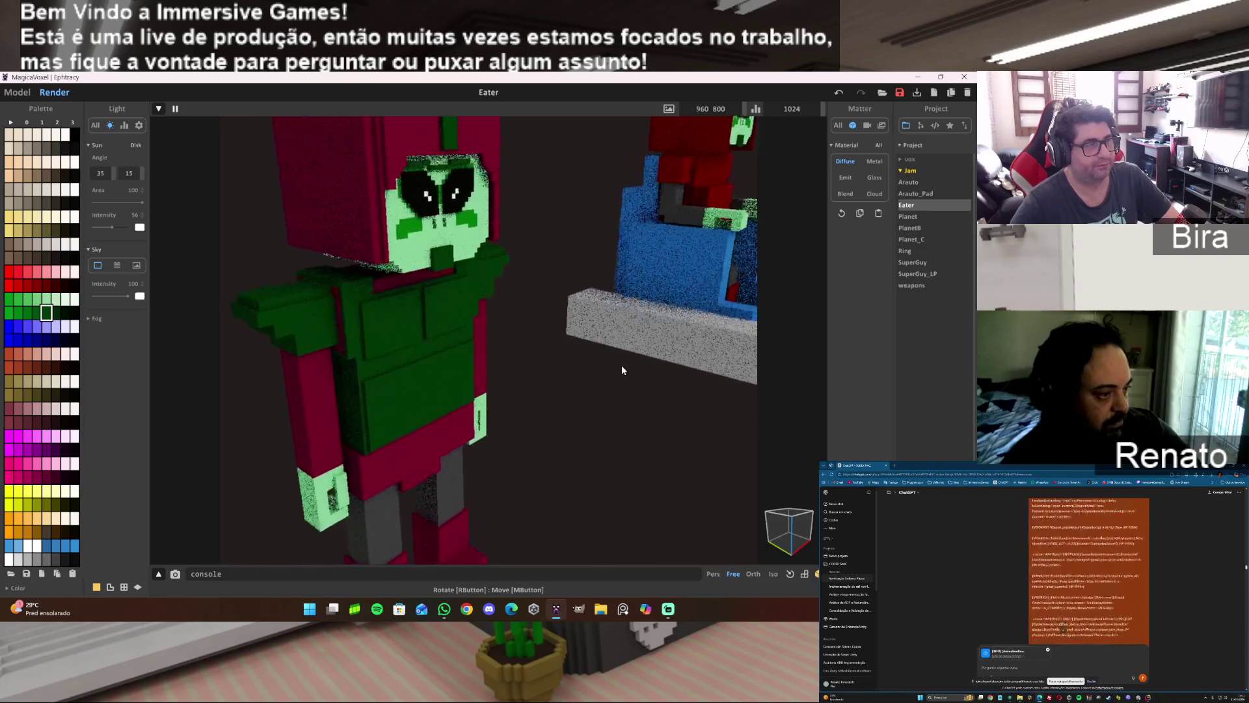
{"action": "scroll", "coordinate": [622, 365], "scroll_direction": "up", "scroll_amount": 5}
{"action": "scroll", "coordinate": [622, 365], "scroll_direction": "down", "scroll_amount": 5}
{"action": "left_click_drag", "start_coordinate": [532, 398], "coordinate": [483, 385]}
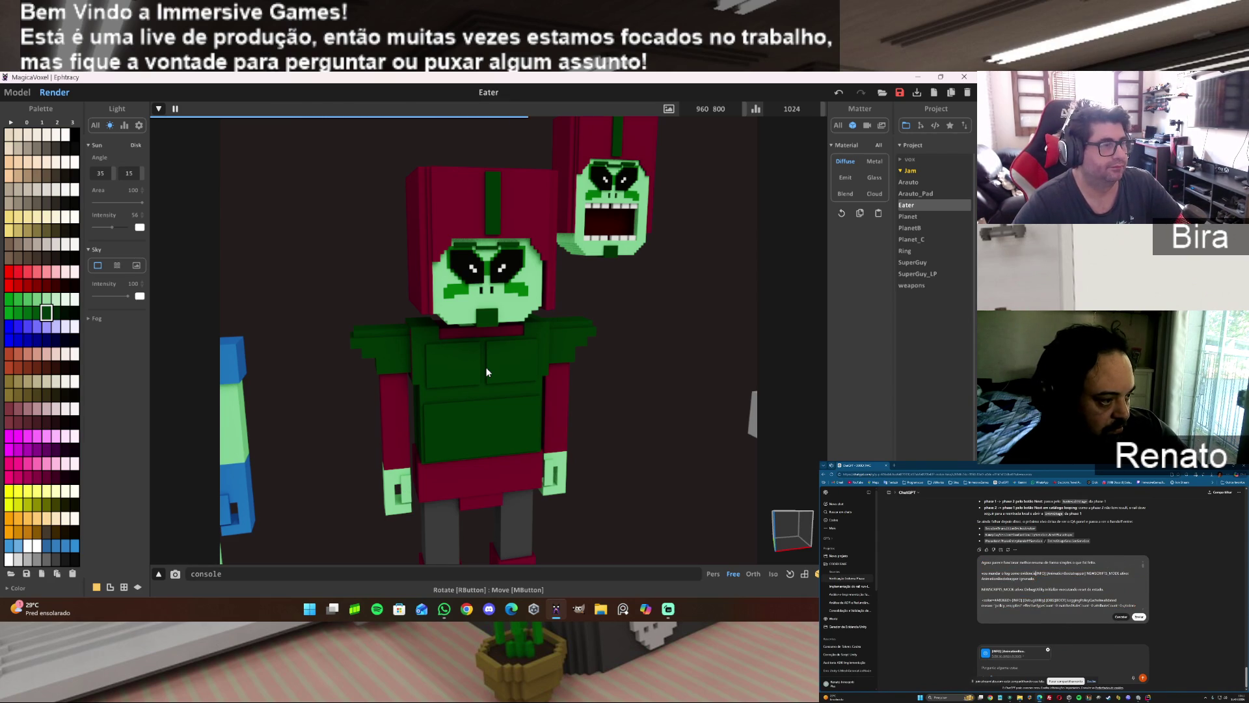
{"action": "left_click", "coordinate": [471, 316]}
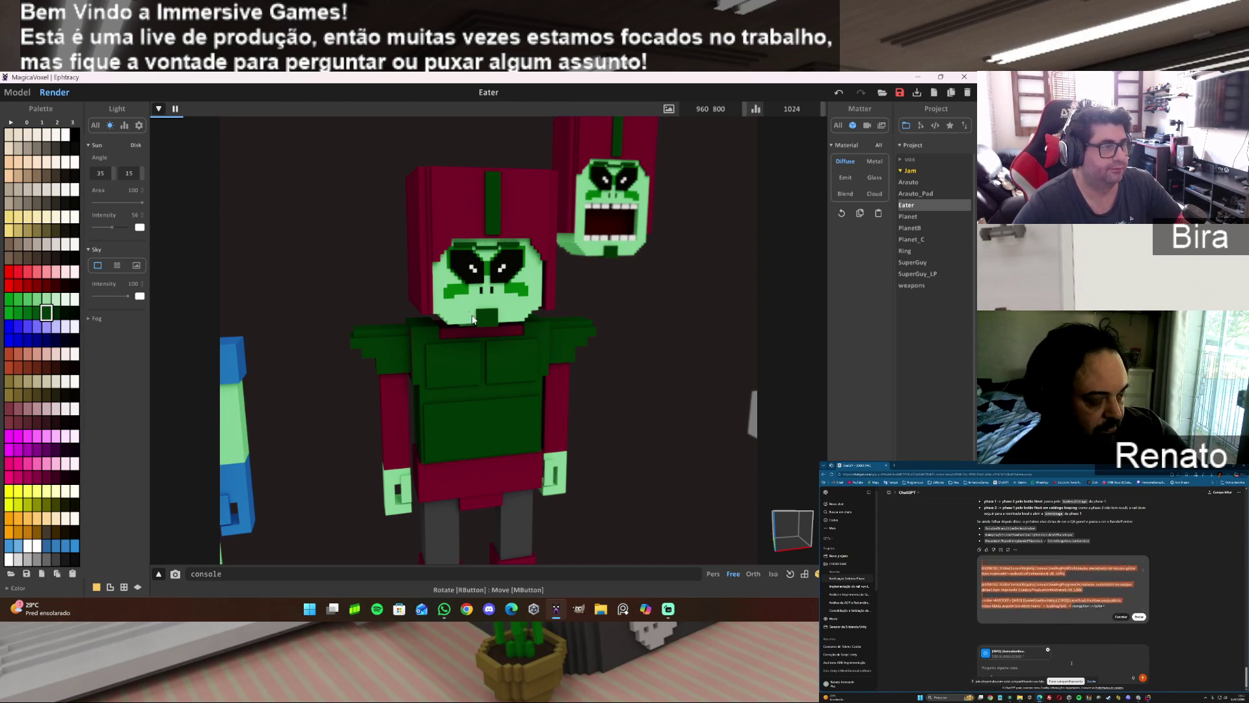
{"action": "scroll", "coordinate": [499, 328], "scroll_direction": "up", "scroll_amount": 4}
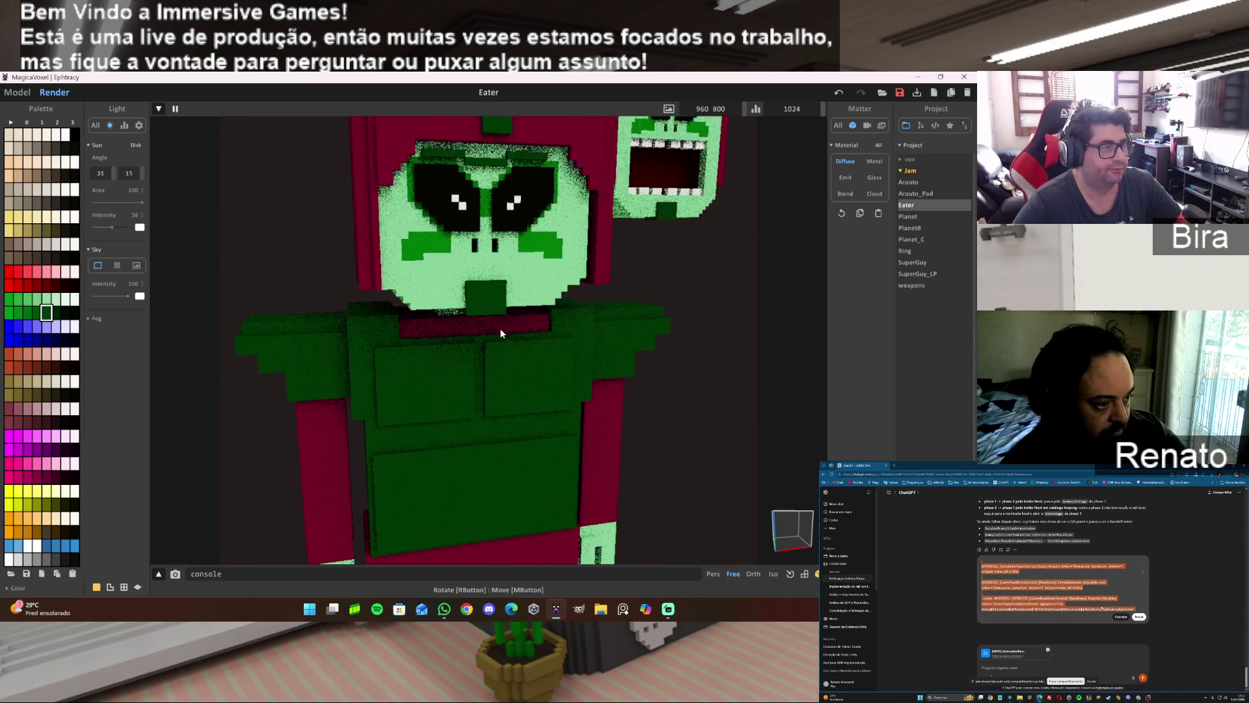
{"action": "scroll", "coordinate": [539, 299], "scroll_direction": "down", "scroll_amount": 4}
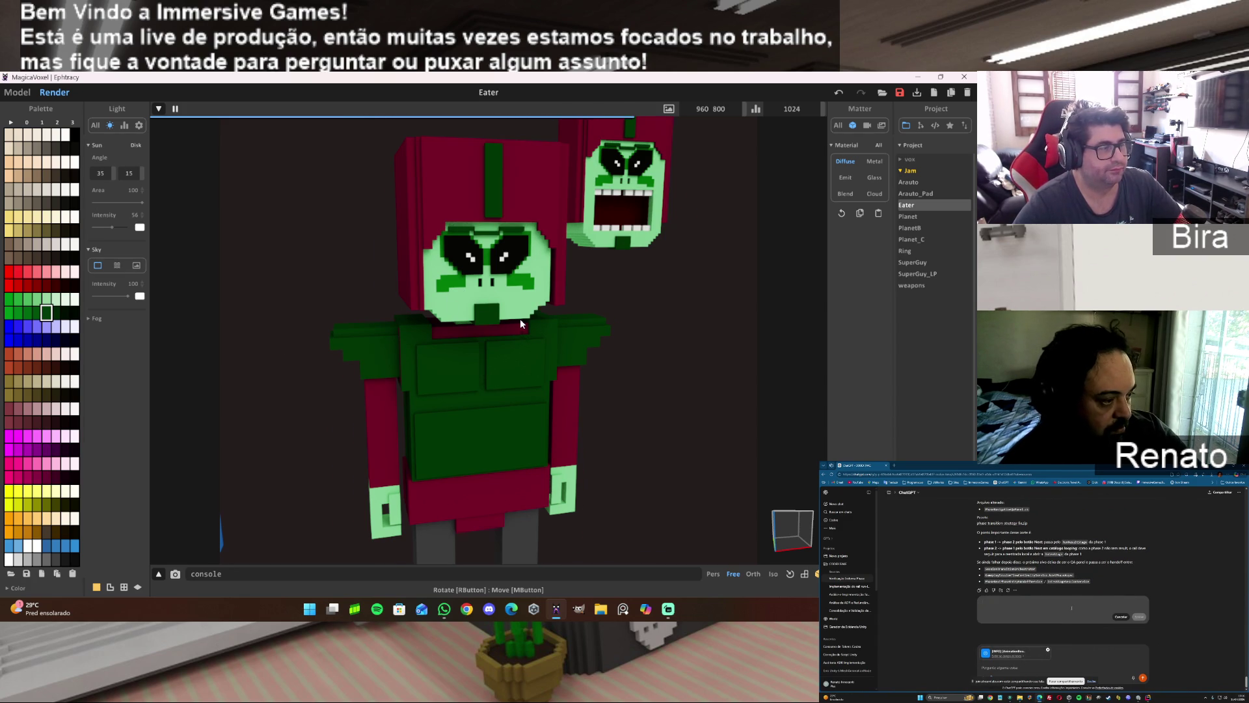
{"action": "scroll", "coordinate": [520, 318], "scroll_direction": "up", "scroll_amount": 3}
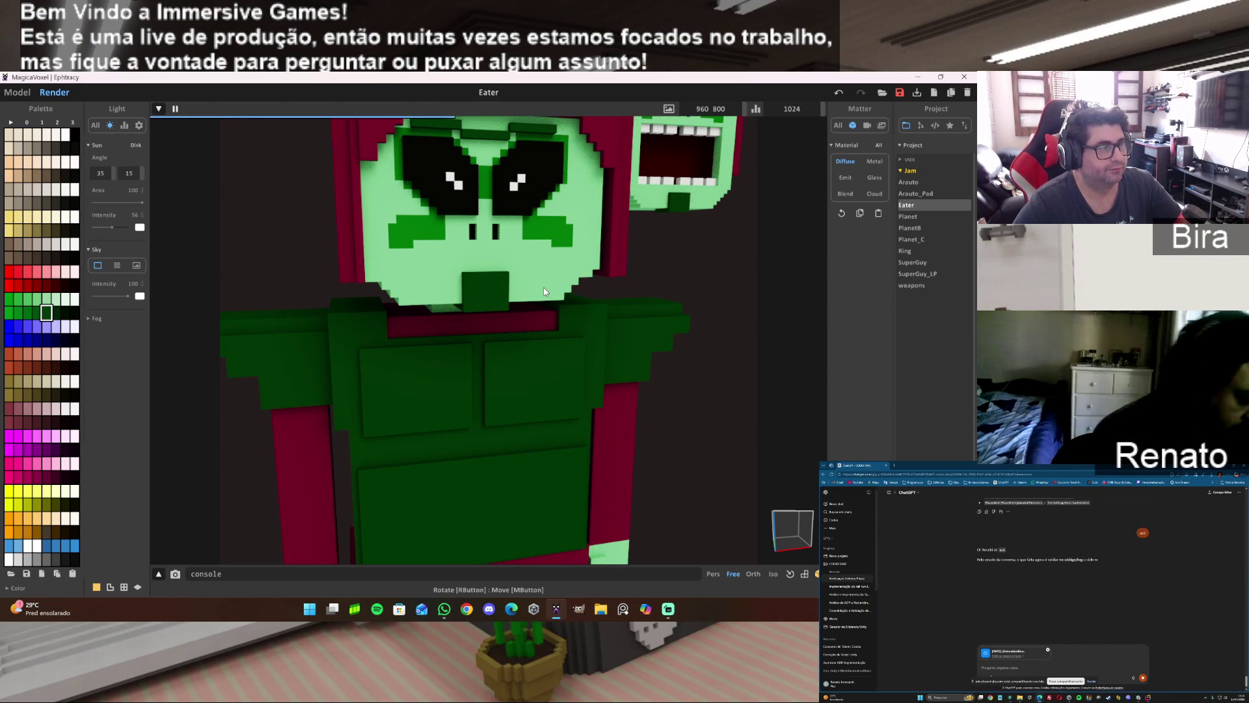
{"action": "scroll", "coordinate": [545, 291], "scroll_direction": "down", "scroll_amount": 3}
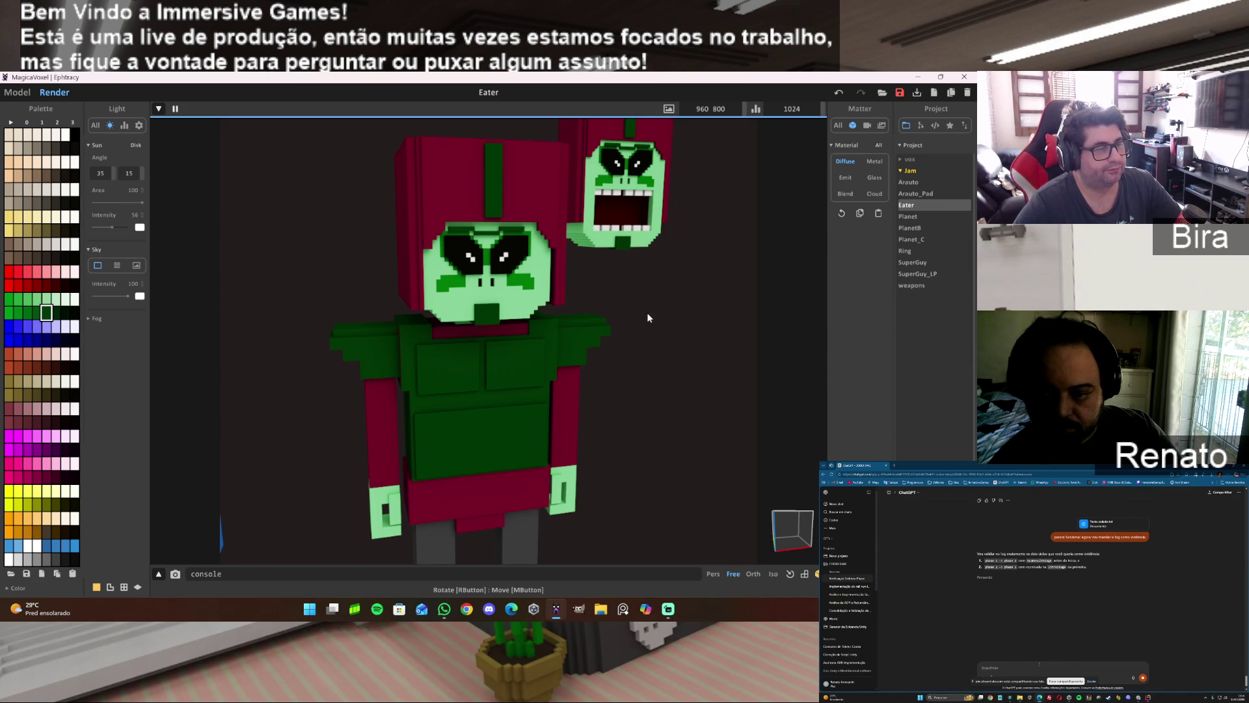
{"action": "key", "text": "Tab"}
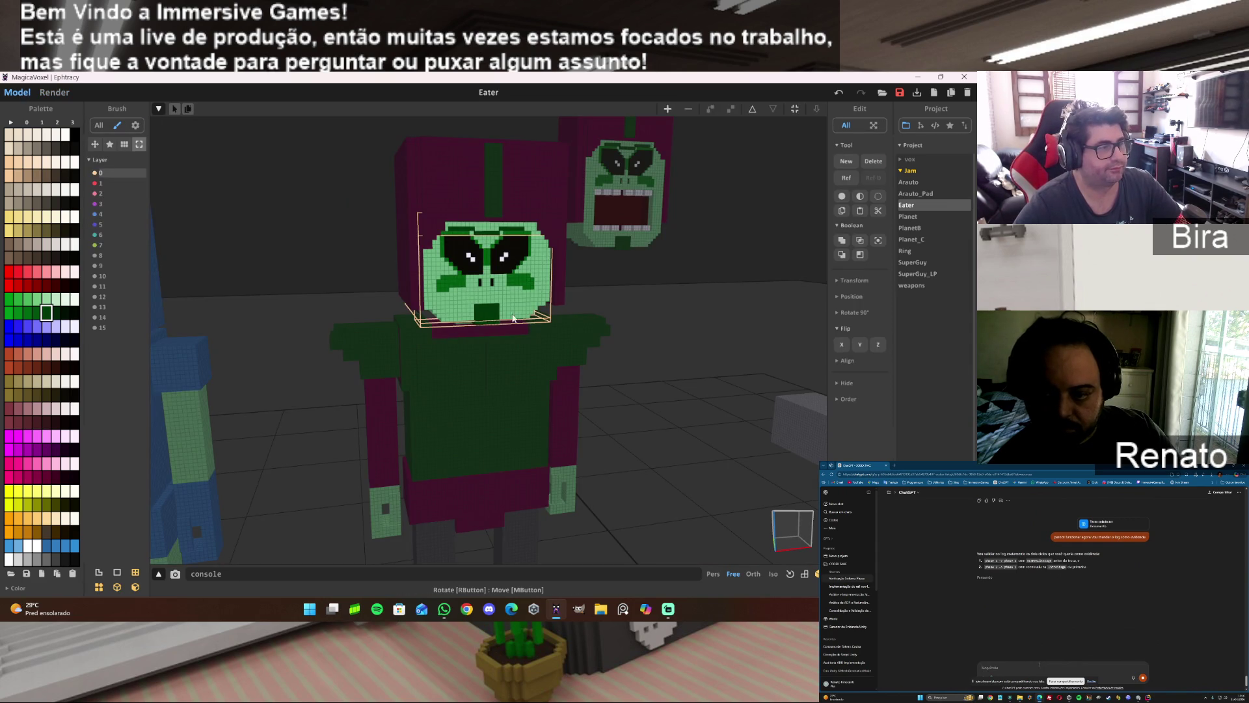
Open the Eater head for voxel editing and try face, erase and paint modes, undoing a dark-green patch.
{"action": "key", "text": "Tab"}
{"action": "scroll", "coordinate": [564, 318], "scroll_direction": "up", "scroll_amount": 5}
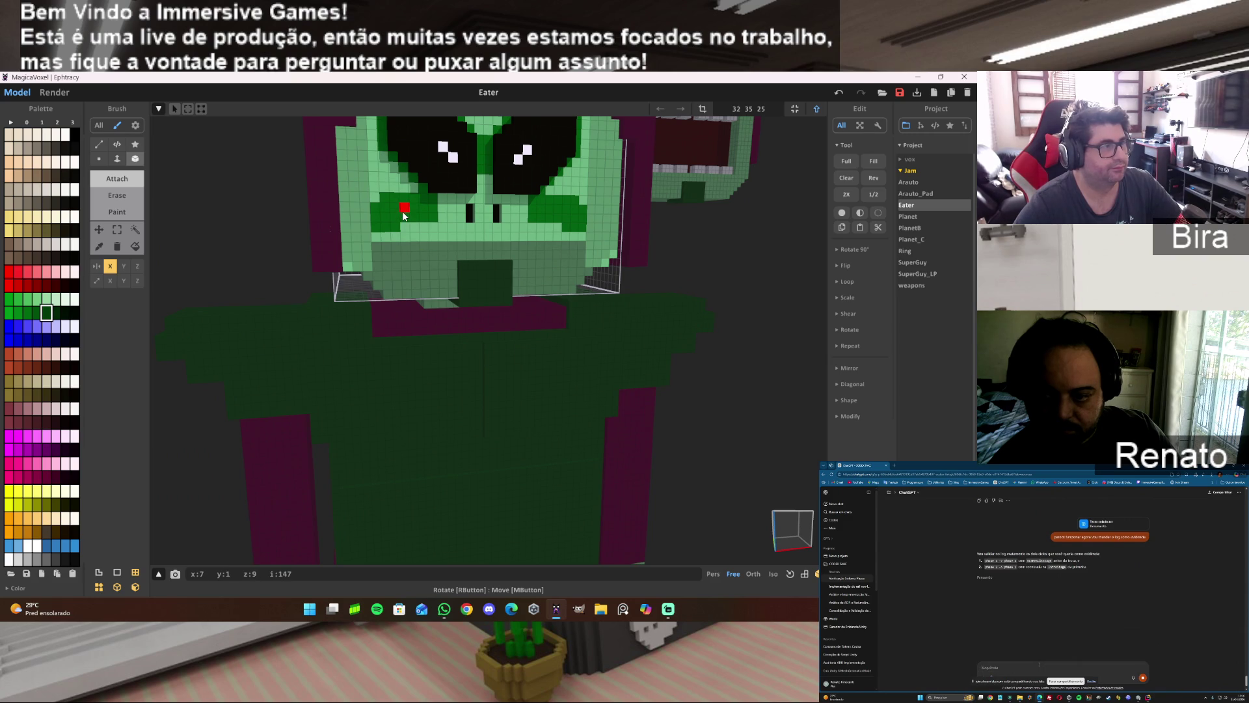
{"action": "left_click", "coordinate": [442, 217]}
{"action": "key", "text": "ctrl+z"}
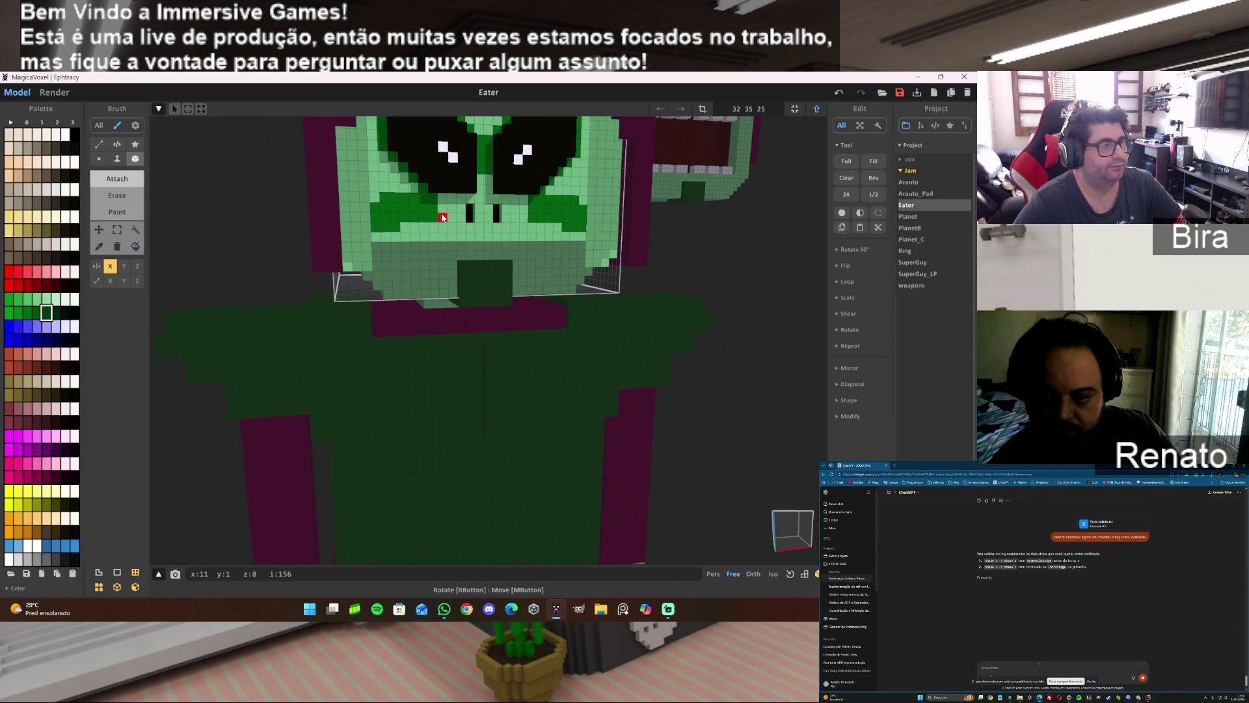
{"action": "left_click_drag", "start_coordinate": [442, 218], "coordinate": [478, 213]}
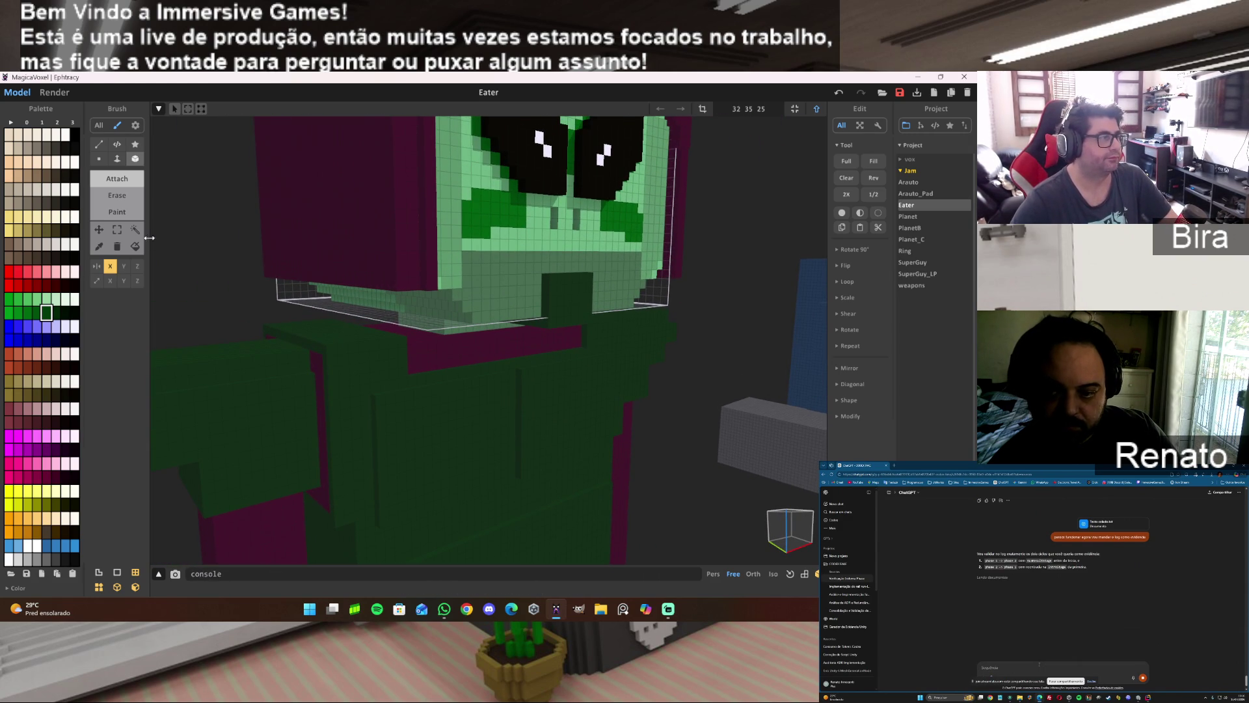
{"action": "left_click", "coordinate": [123, 162]}
{"action": "left_click", "coordinate": [127, 191]}
{"action": "left_click", "coordinate": [129, 211]}
{"action": "left_click_drag", "start_coordinate": [533, 234], "coordinate": [502, 204]}
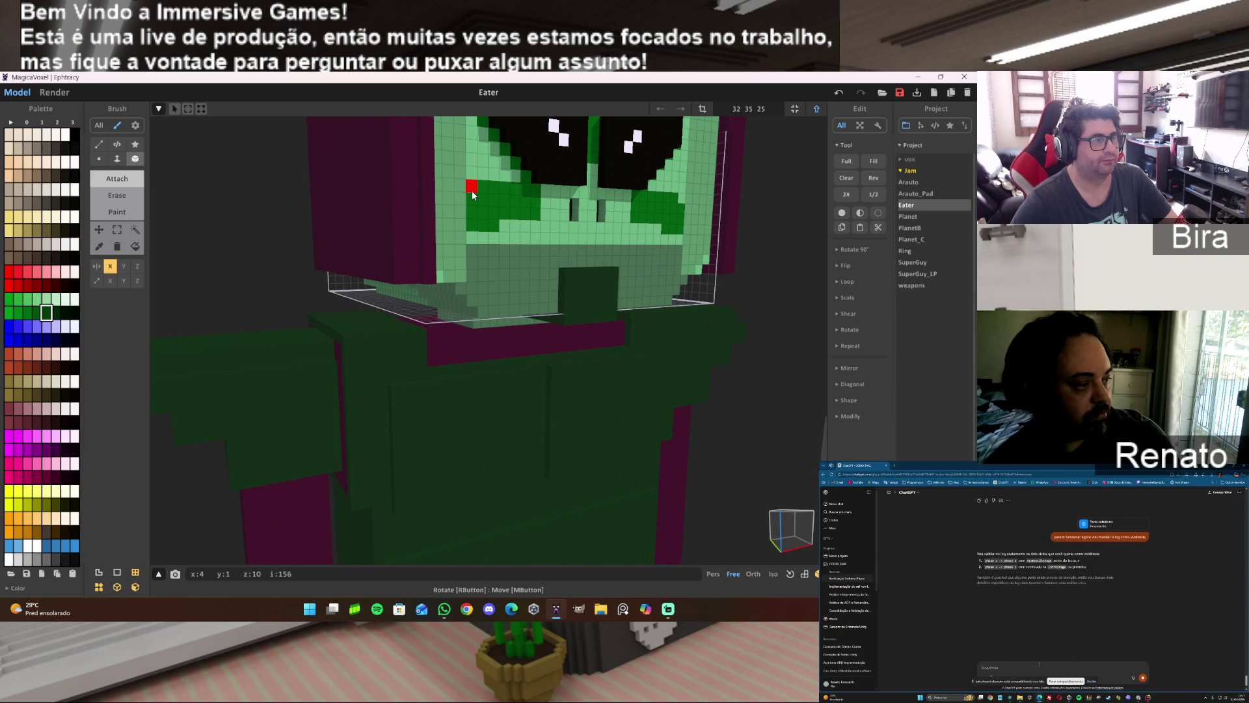
{"action": "left_click_drag", "start_coordinate": [473, 193], "coordinate": [528, 225]}
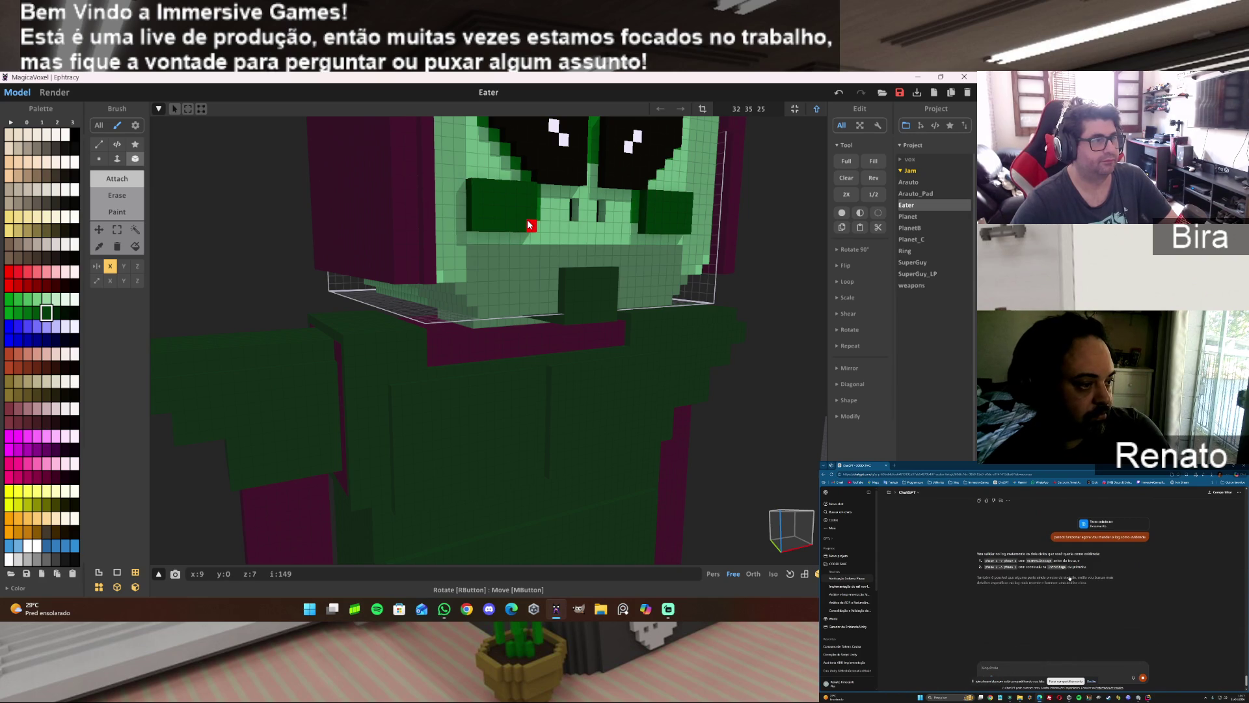
{"action": "key", "text": "ctrl+z"}
Build a light-green block over Eater's mouth area, redoing it mirrored after an undo.
{"action": "left_click", "coordinate": [531, 233], "text": "alt"}
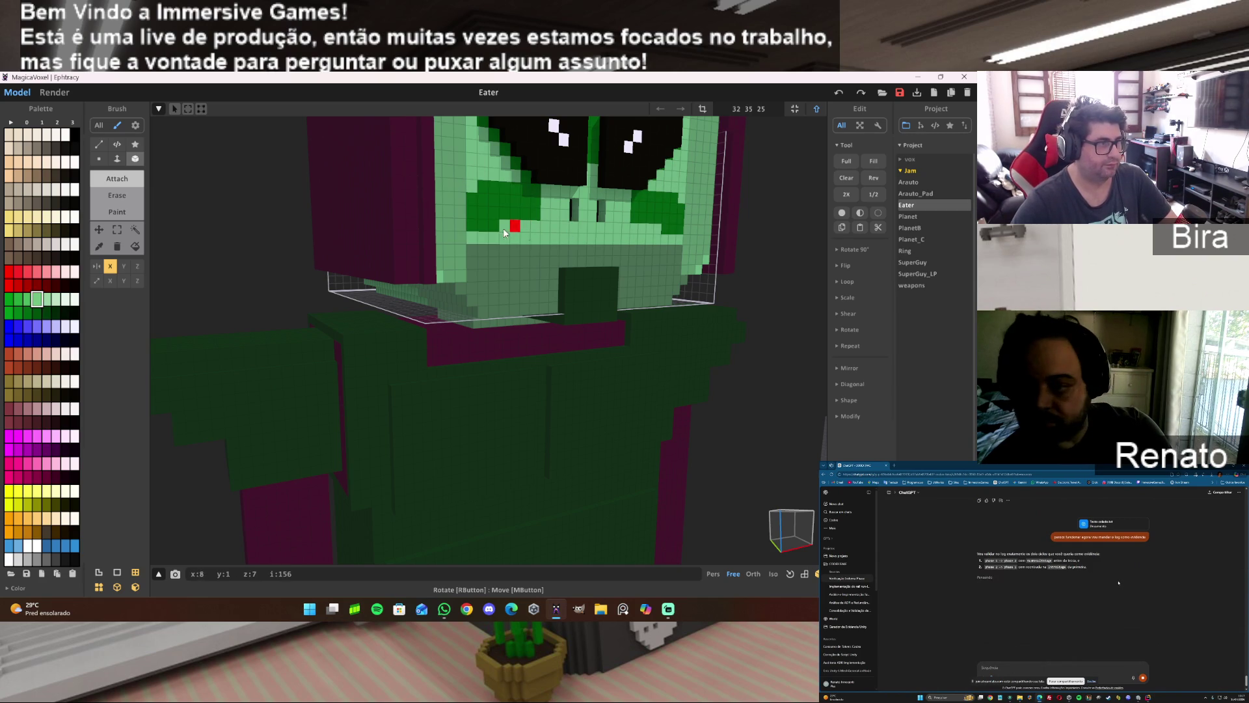
{"action": "mouse_move", "coordinate": [458, 182]}
{"action": "left_mouse_down"}
{"action": "mouse_move", "coordinate": [546, 231]}
{"action": "mouse_move", "coordinate": [586, 235]}
{"action": "left_mouse_up"}
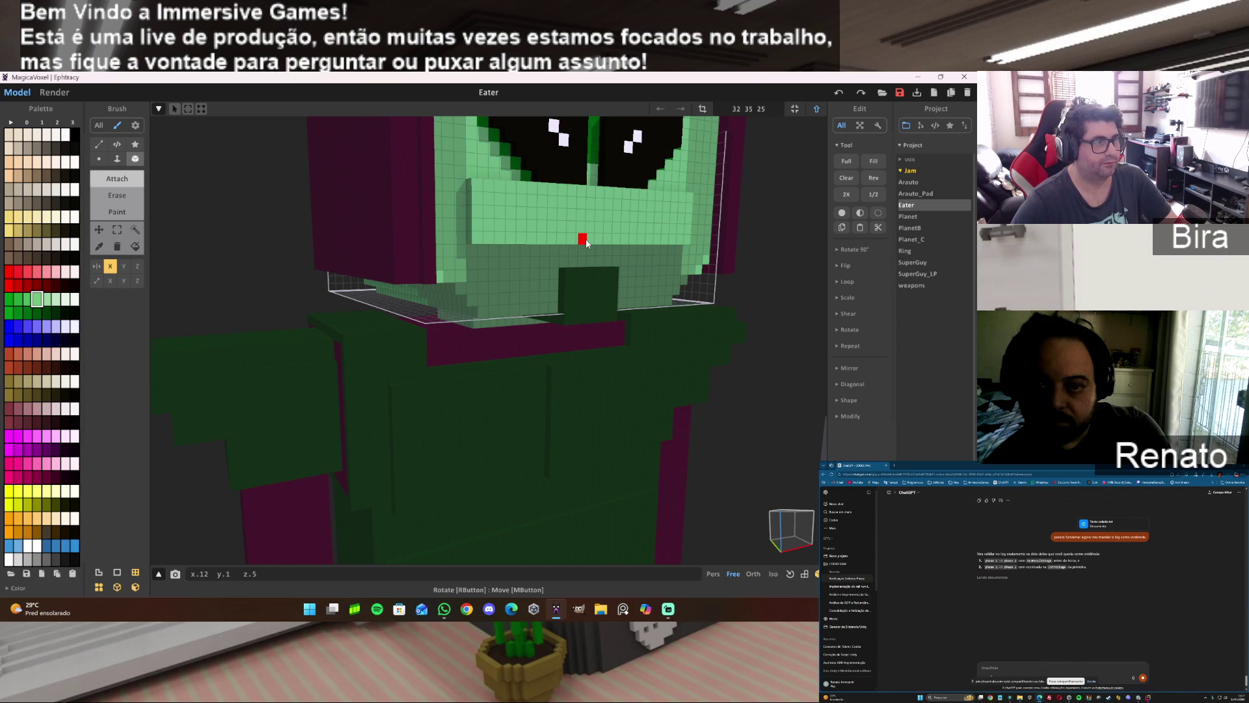
{"action": "key", "text": "ctrl+z"}
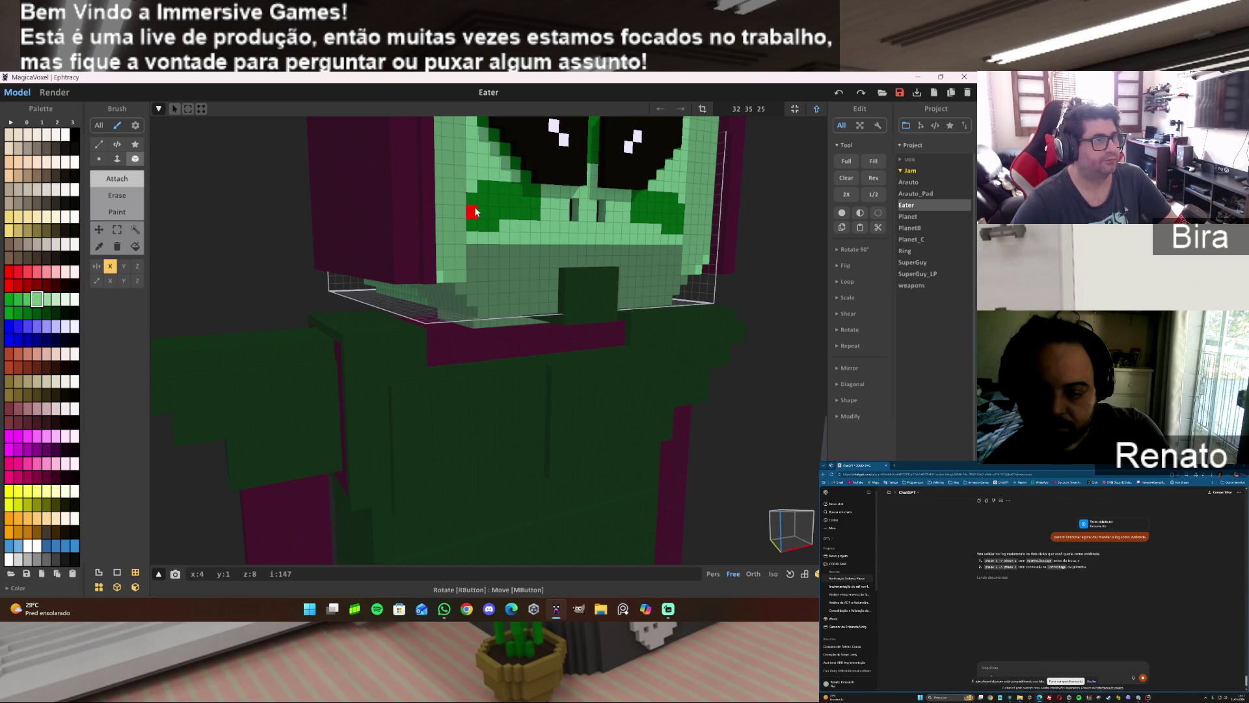
{"action": "mouse_move", "coordinate": [564, 198]}
{"action": "left_mouse_down"}
{"action": "mouse_move", "coordinate": [532, 238]}
{"action": "mouse_move", "coordinate": [474, 240]}
{"action": "left_mouse_up"}
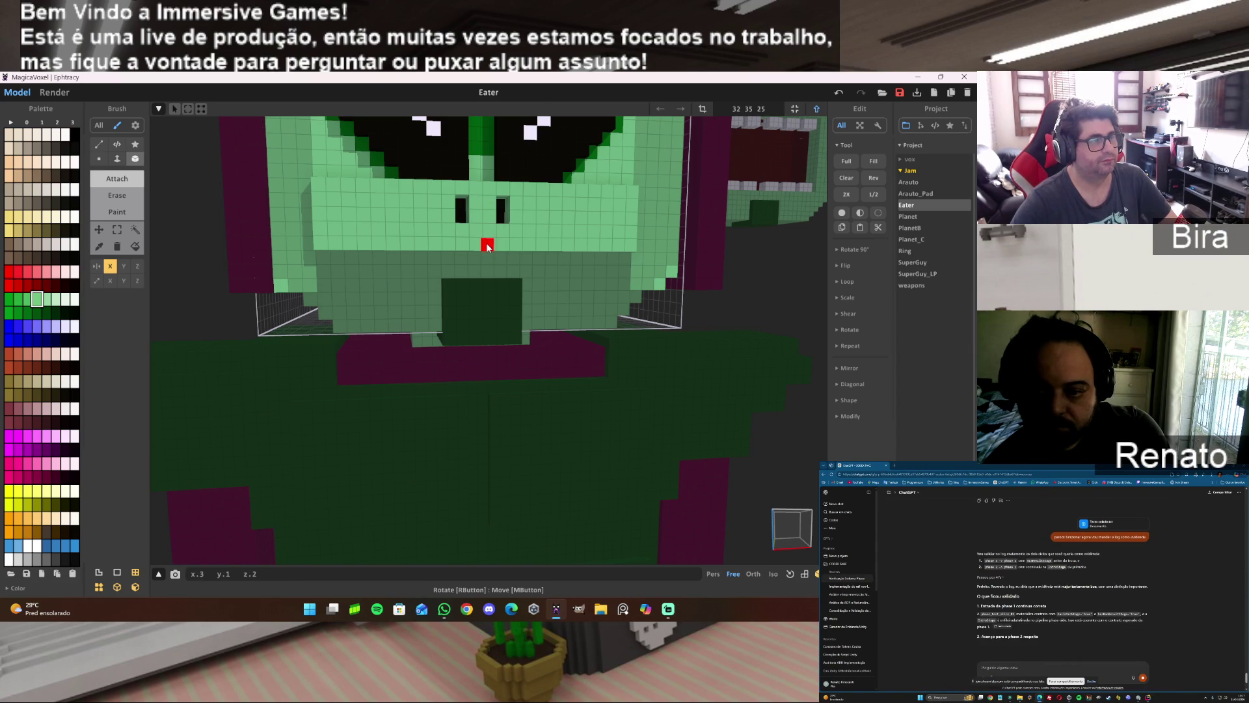
{"action": "scroll", "coordinate": [446, 232], "scroll_direction": "up", "scroll_amount": 4}
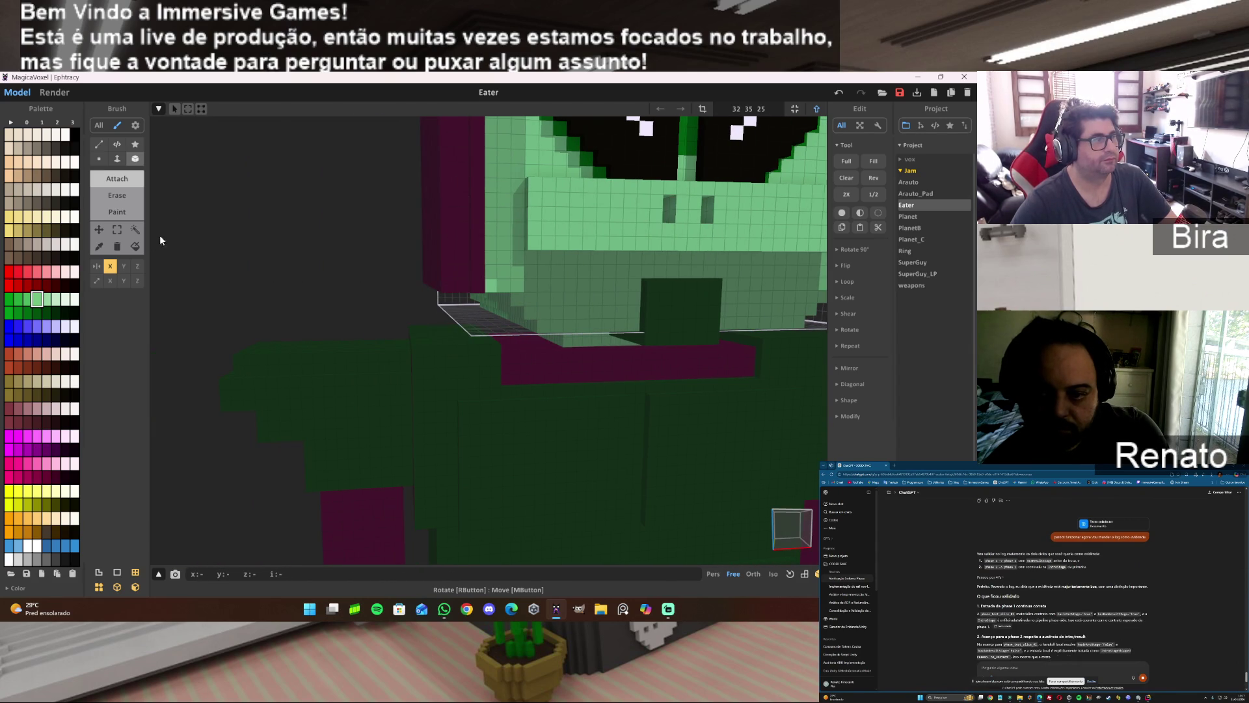
Repaint the area around the eyes darker green and try extruding it, then undo those edits.
{"action": "left_click", "coordinate": [585, 156], "text": "alt"}
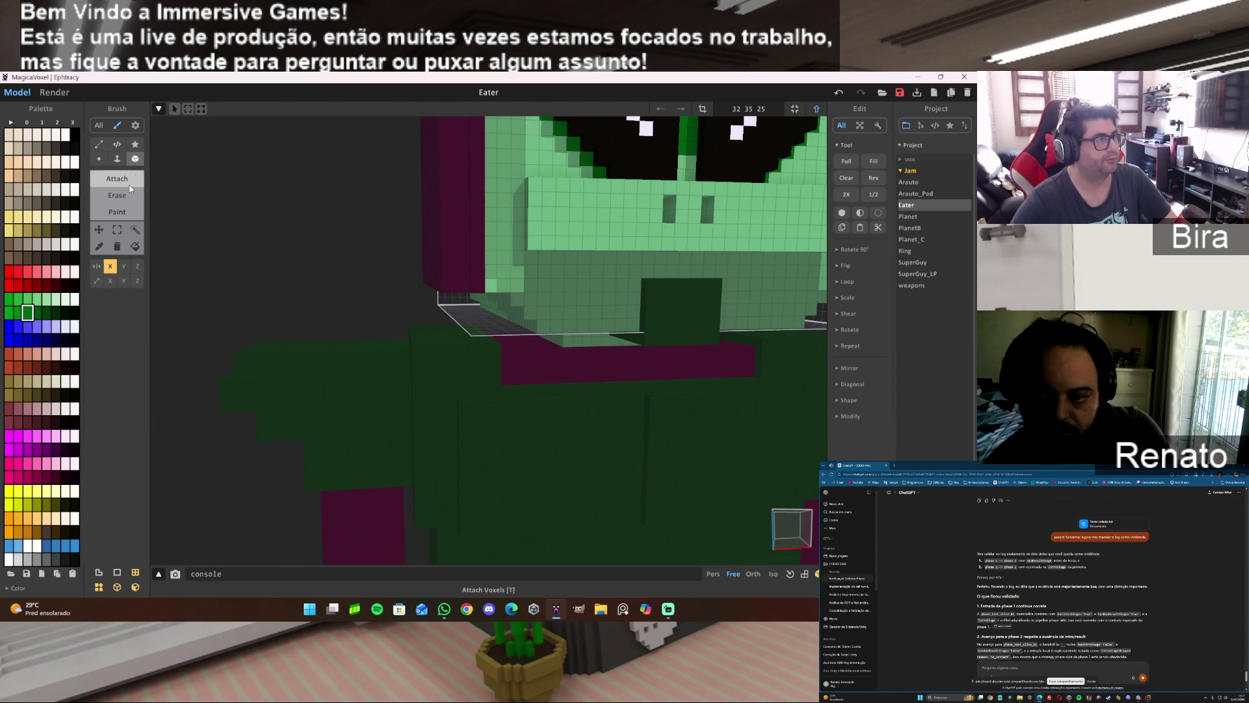
{"action": "left_click", "coordinate": [117, 211]}
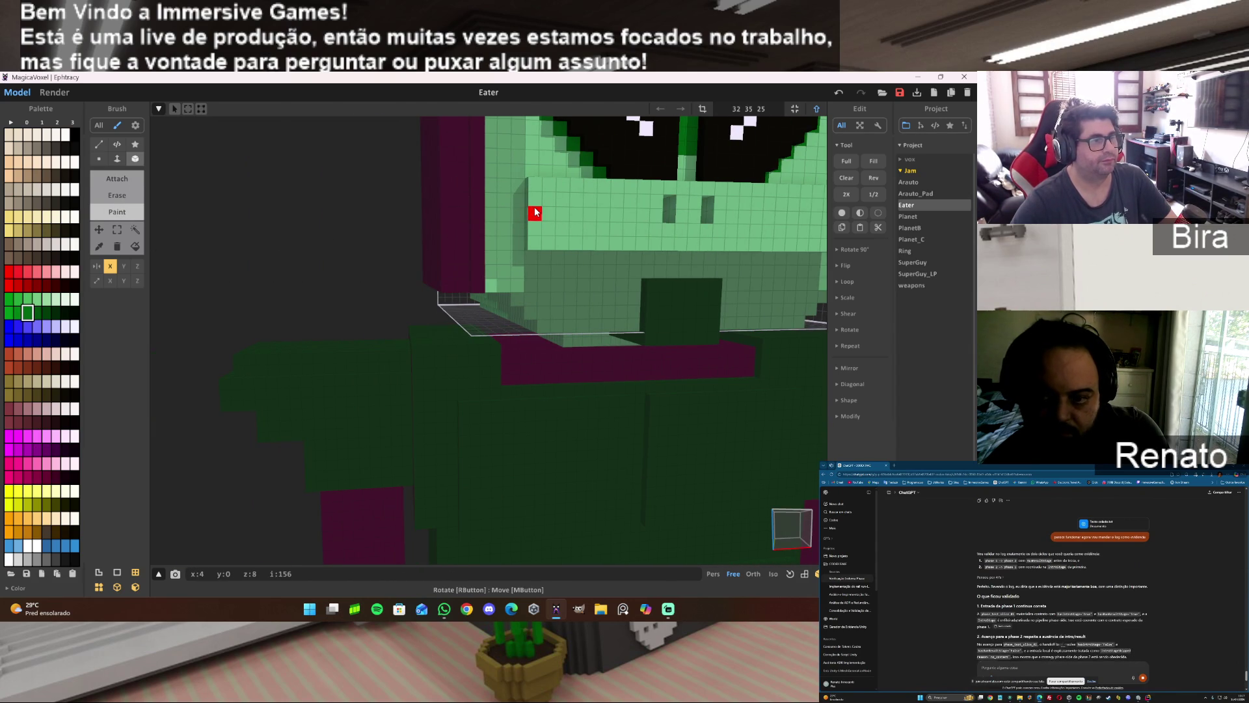
{"action": "left_click", "coordinate": [595, 215]}
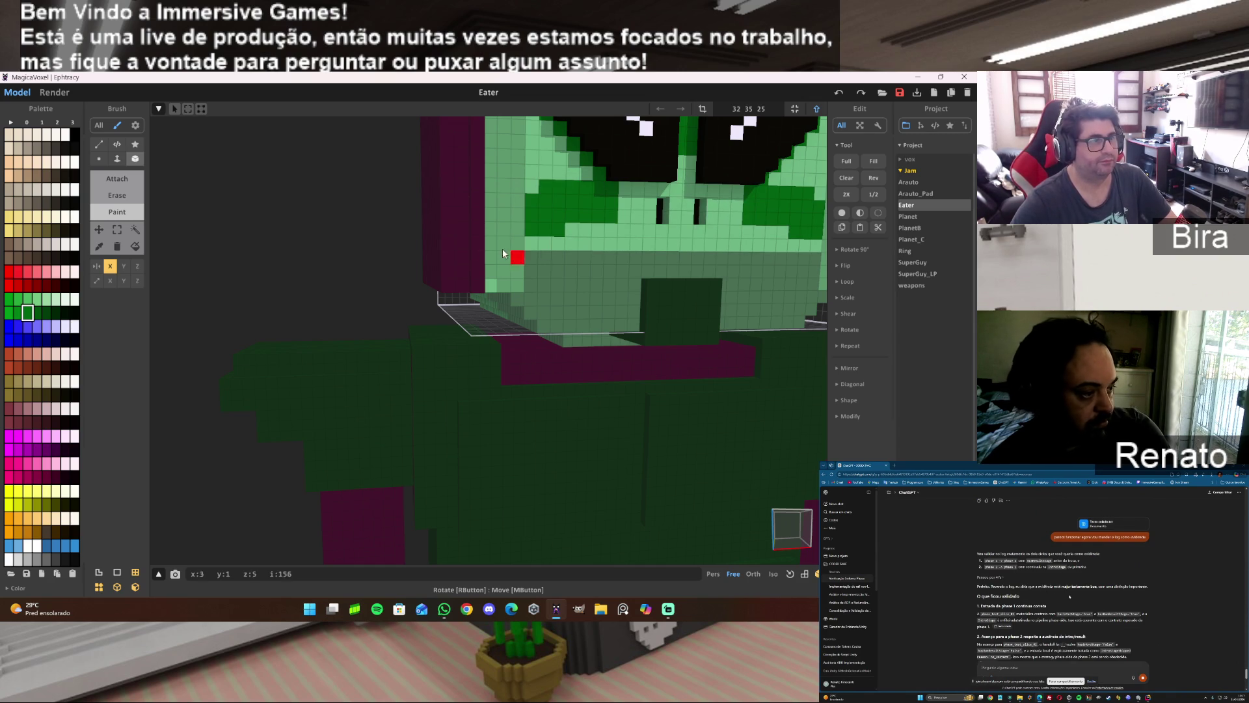
{"action": "left_click", "coordinate": [117, 159]}
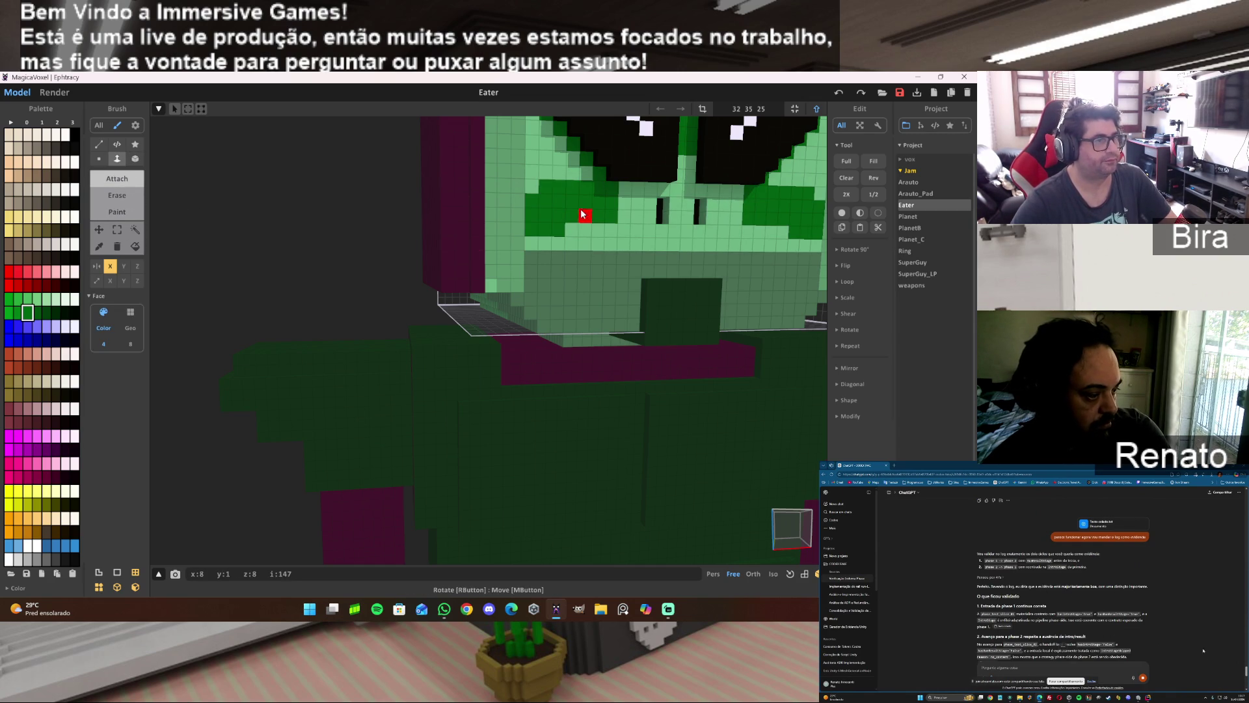
{"action": "left_click", "coordinate": [531, 203]}
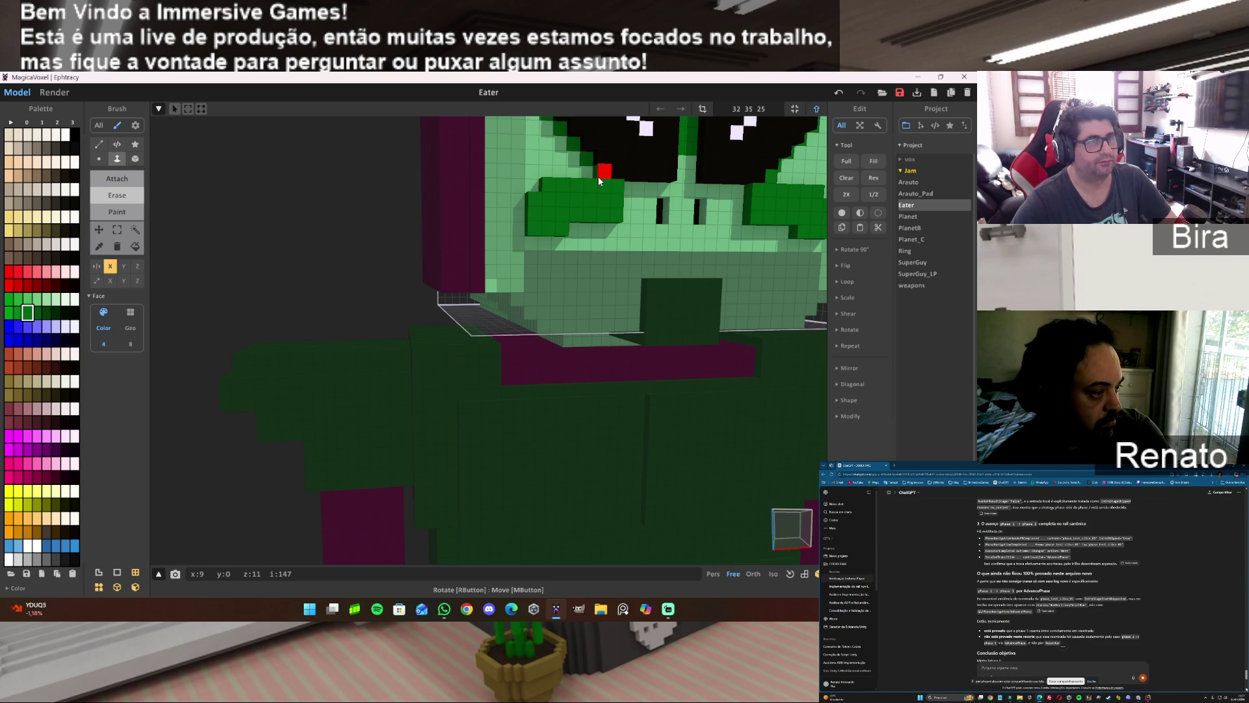
{"action": "key", "text": "ctrl+z"}
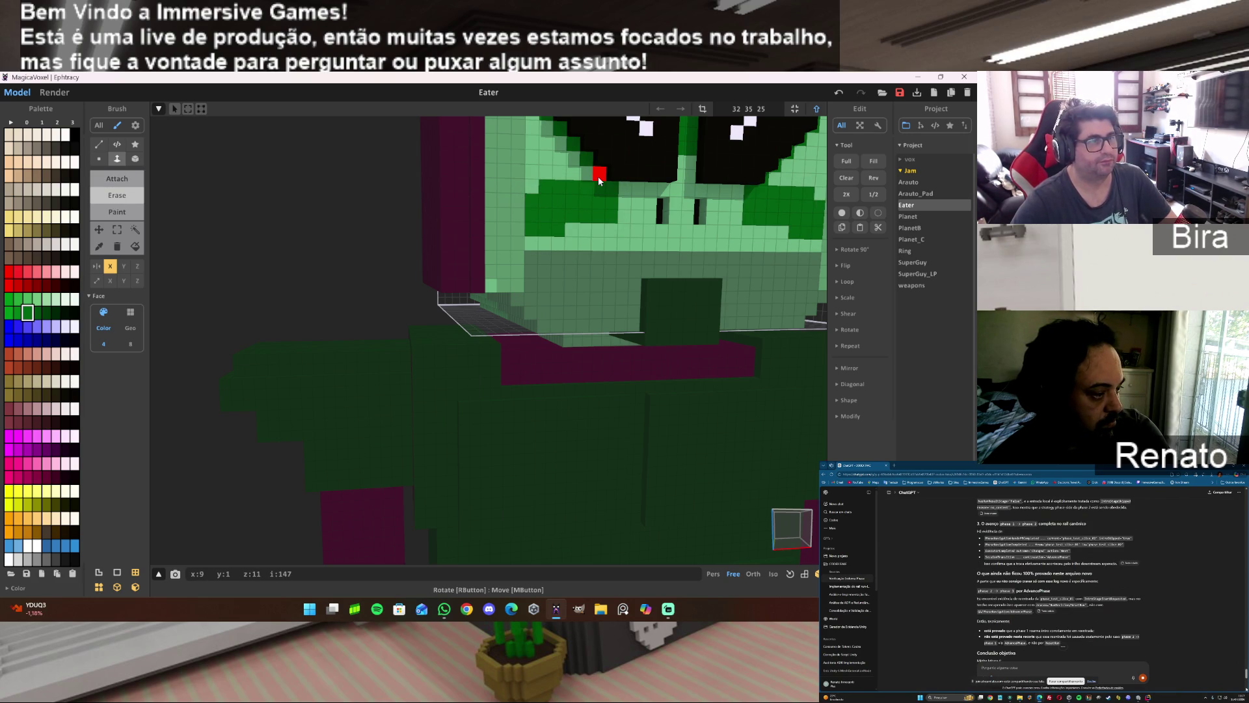
{"action": "key", "text": "ctrl+z"}
{"action": "key", "text": "b"}
Change a voxel beside the left eye and try adding a dark-green layer around the eyes, then undo it.
{"action": "left_click", "coordinate": [632, 174]}
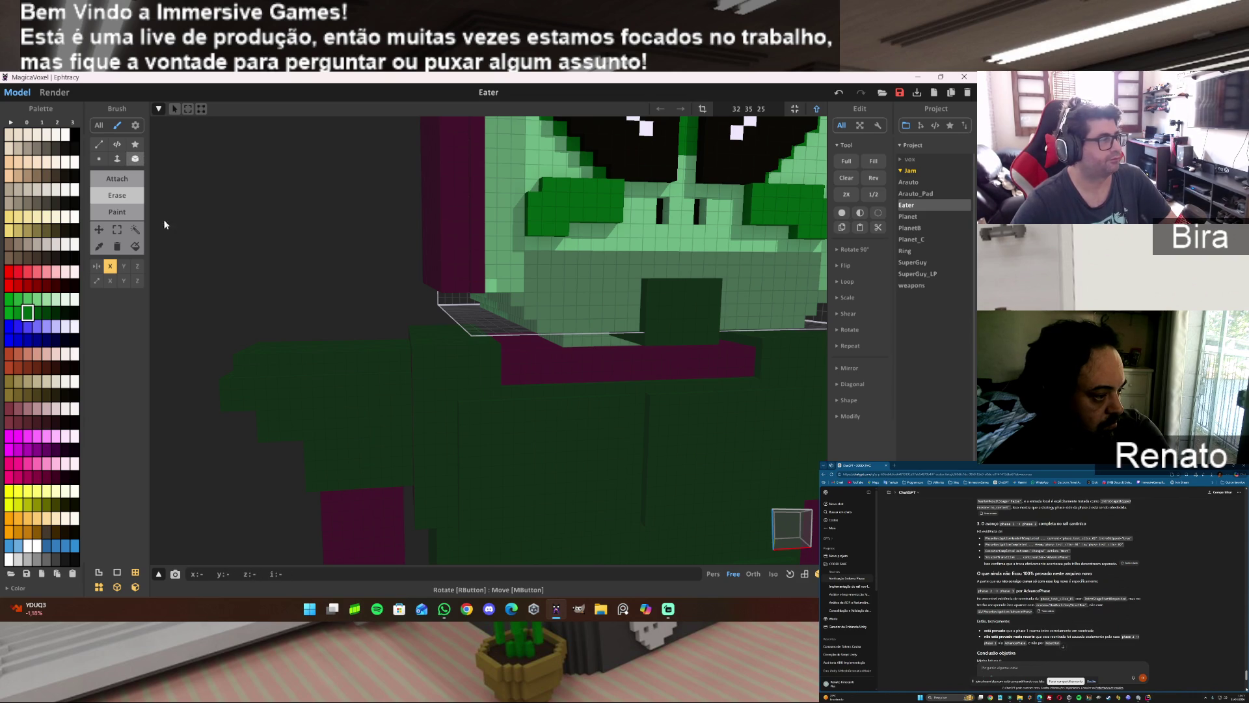
{"action": "left_click", "coordinate": [118, 158]}
{"action": "left_click", "coordinate": [117, 178]}
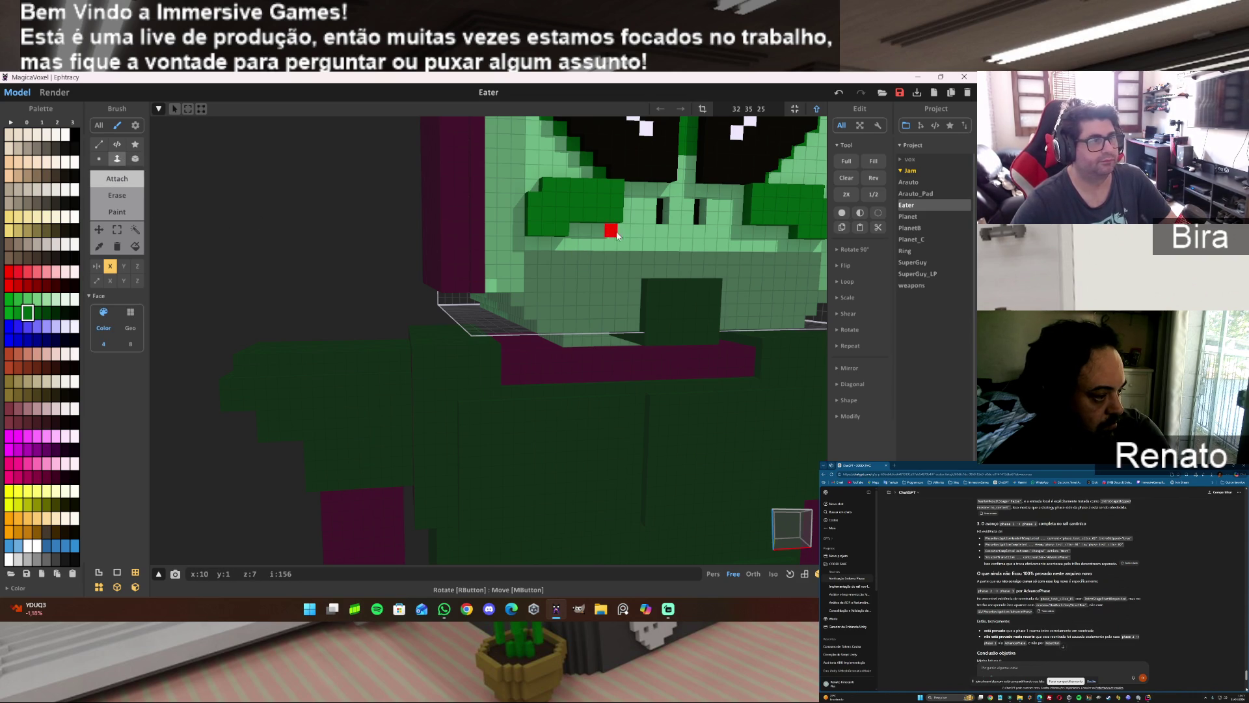
{"action": "left_click", "coordinate": [629, 243]}
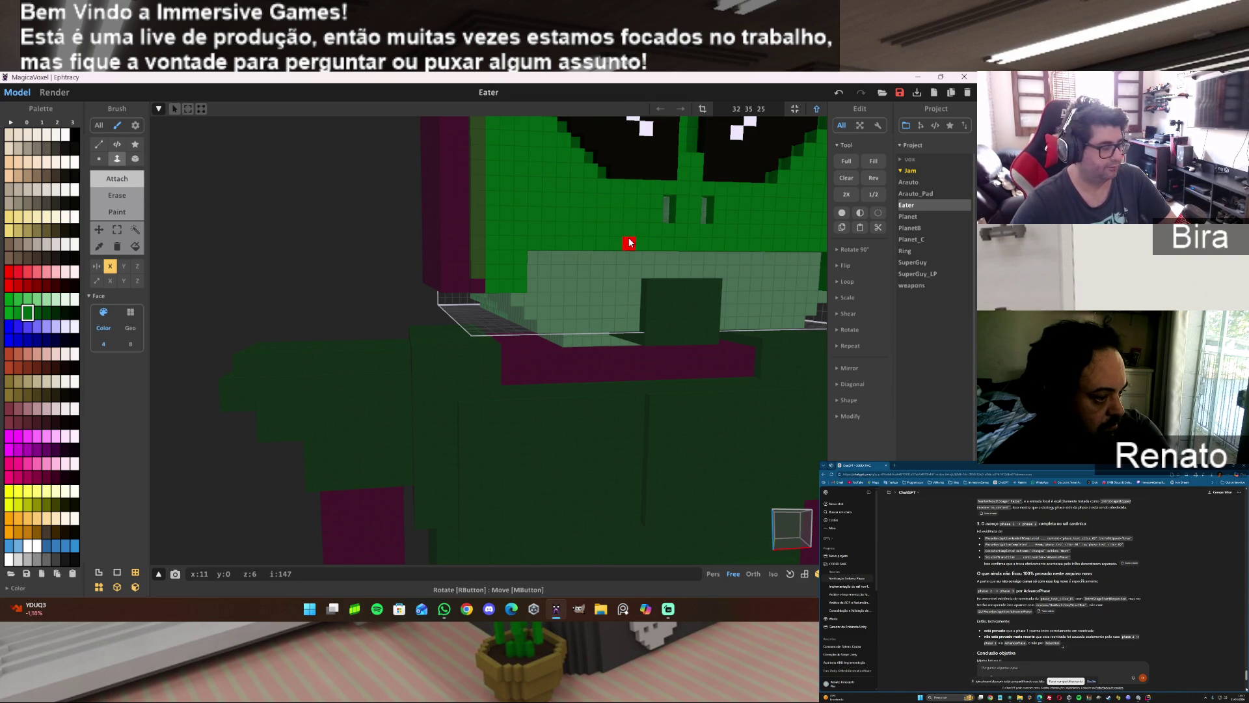
{"action": "key", "text": "ctrl+z"}
Attach light-green voxels into the six gaps under the eyes, beside the nostrils and between the cheeks.
{"action": "left_click", "coordinate": [629, 243], "text": "alt"}
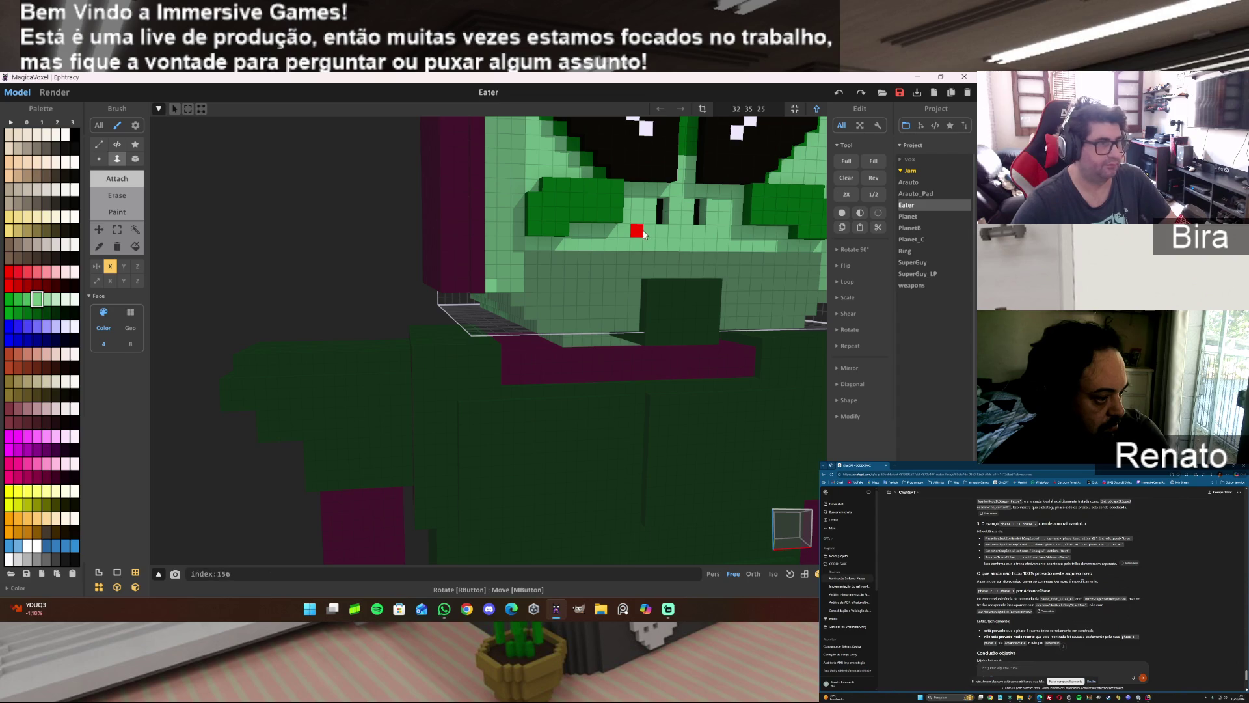
{"action": "left_click", "coordinate": [136, 159]}
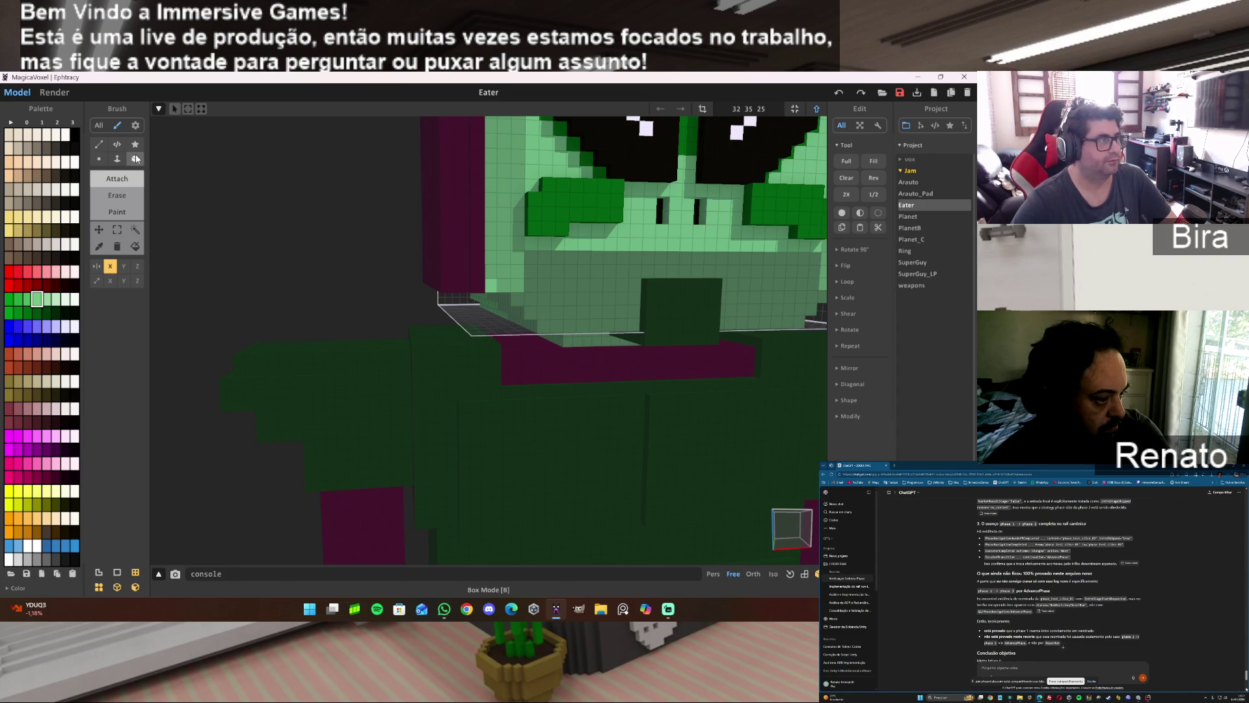
{"action": "left_click", "coordinate": [540, 243]}
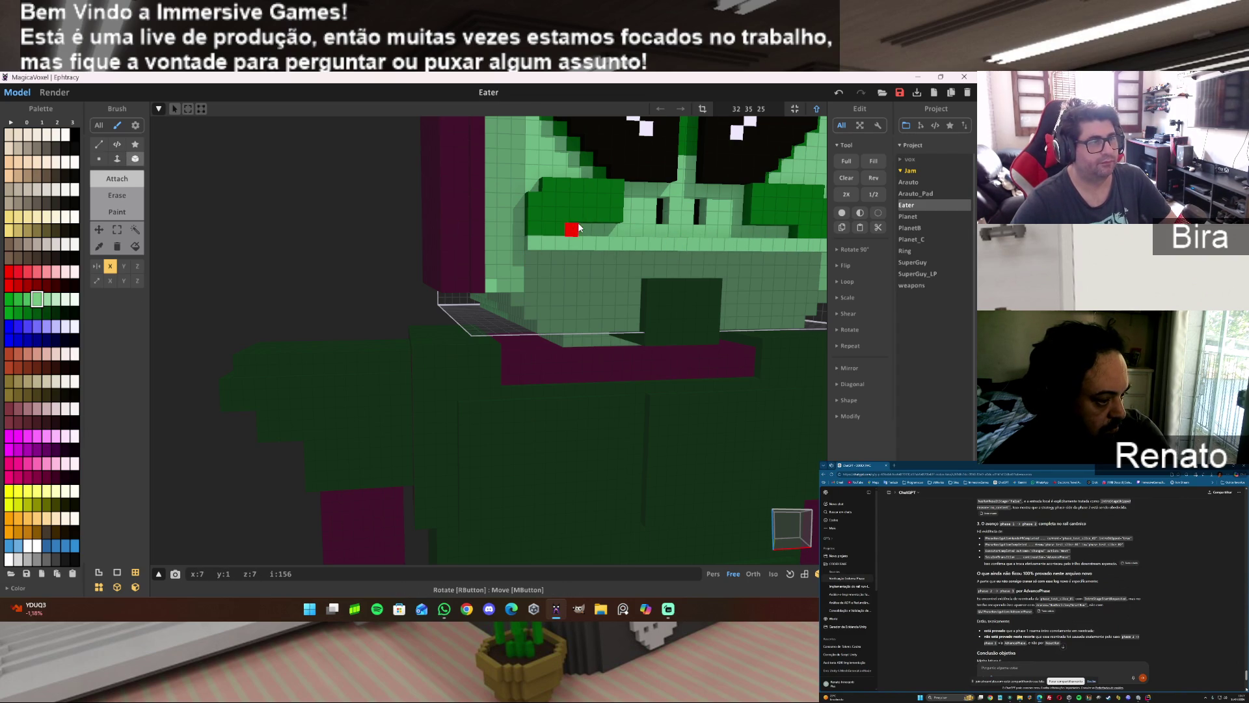
{"action": "left_click", "coordinate": [573, 230]}
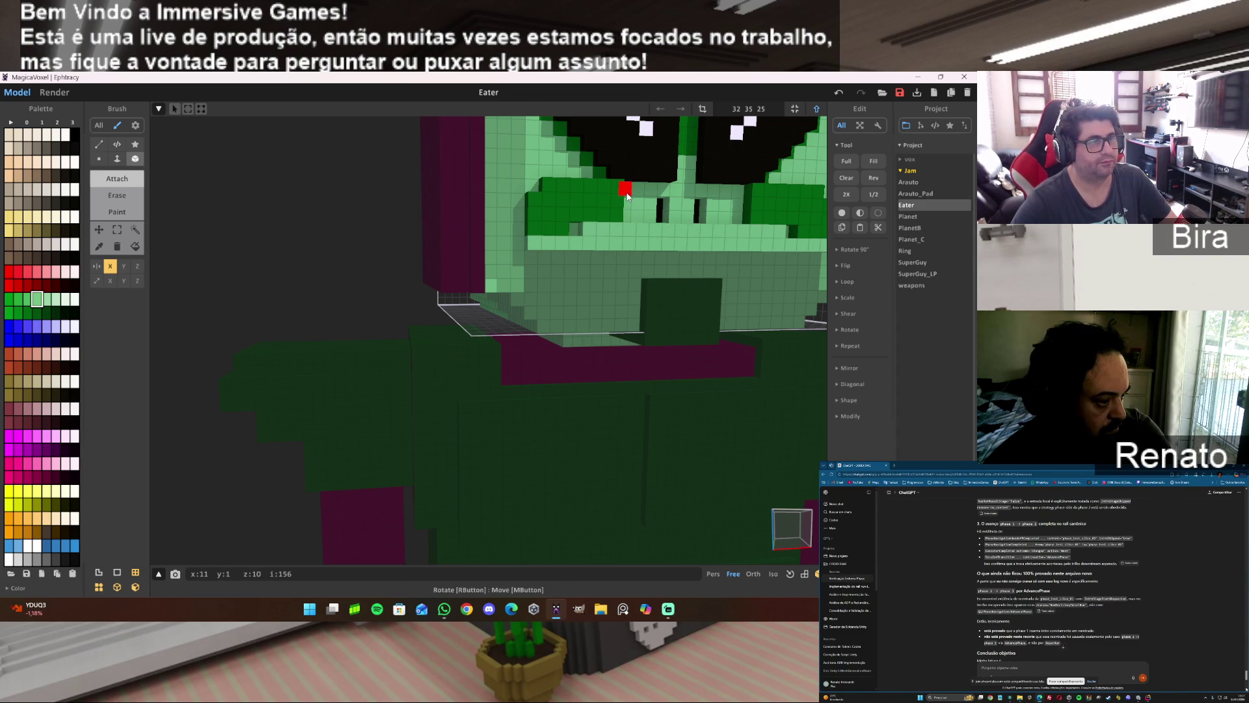
{"action": "left_click", "coordinate": [700, 199]}
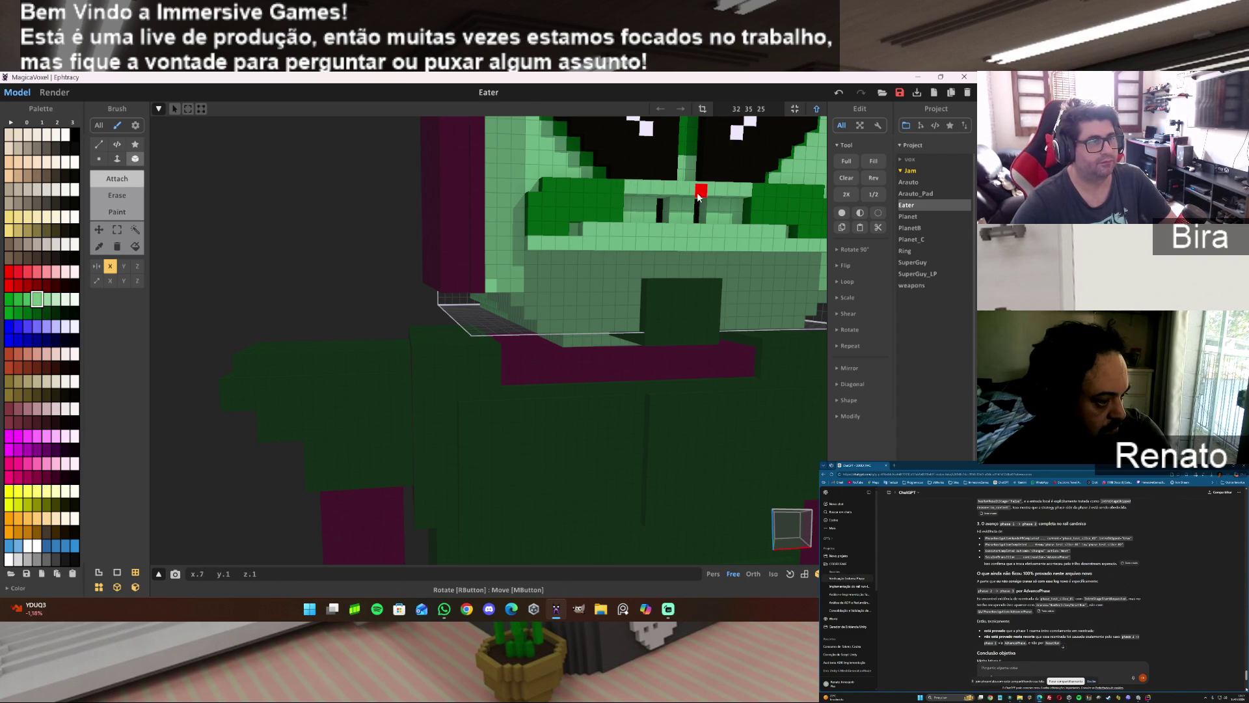
{"action": "left_click", "coordinate": [639, 209]}
{"action": "left_click", "coordinate": [649, 222]}
{"action": "left_click", "coordinate": [668, 217]}
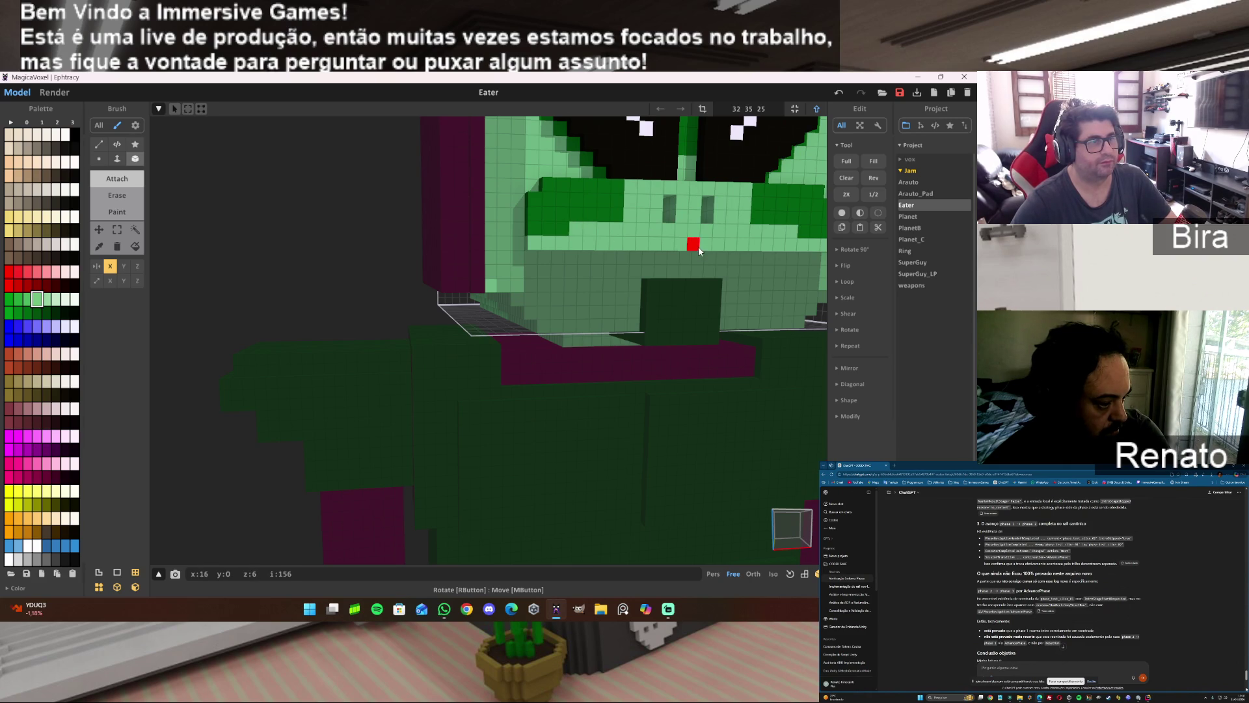
{"action": "left_click_drag", "start_coordinate": [699, 238], "coordinate": [727, 236]}
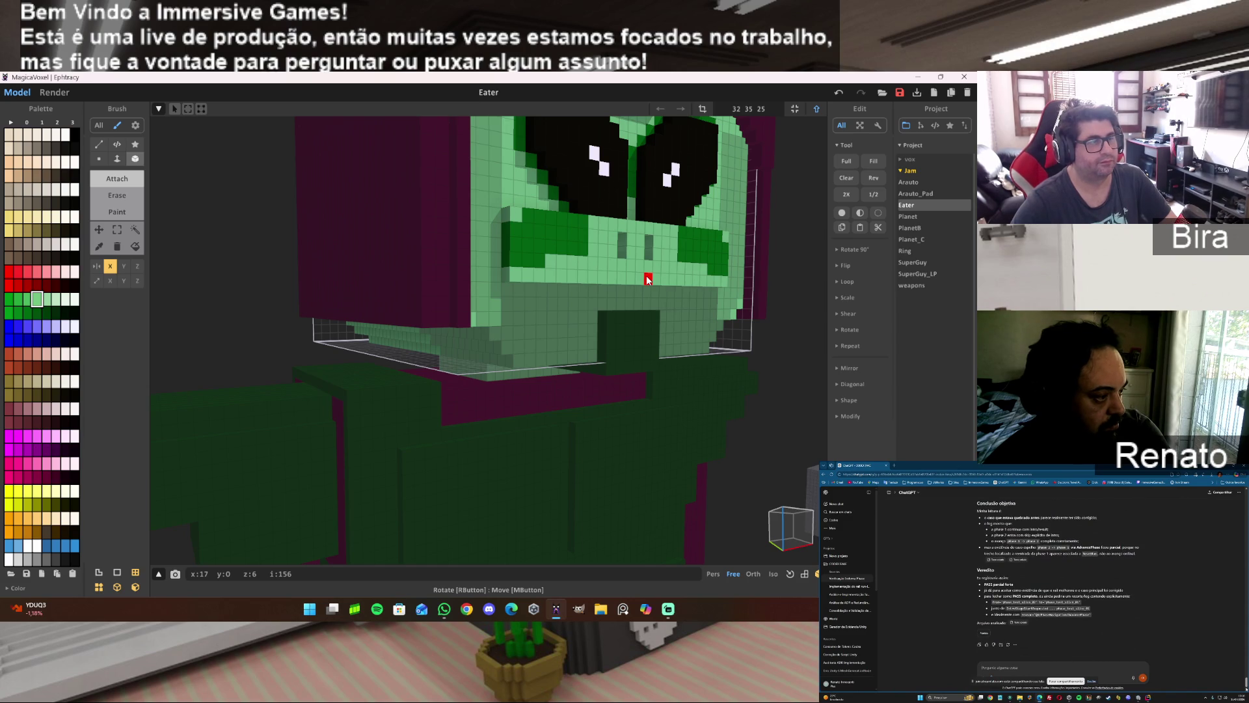
{"action": "key", "text": "Tab"}
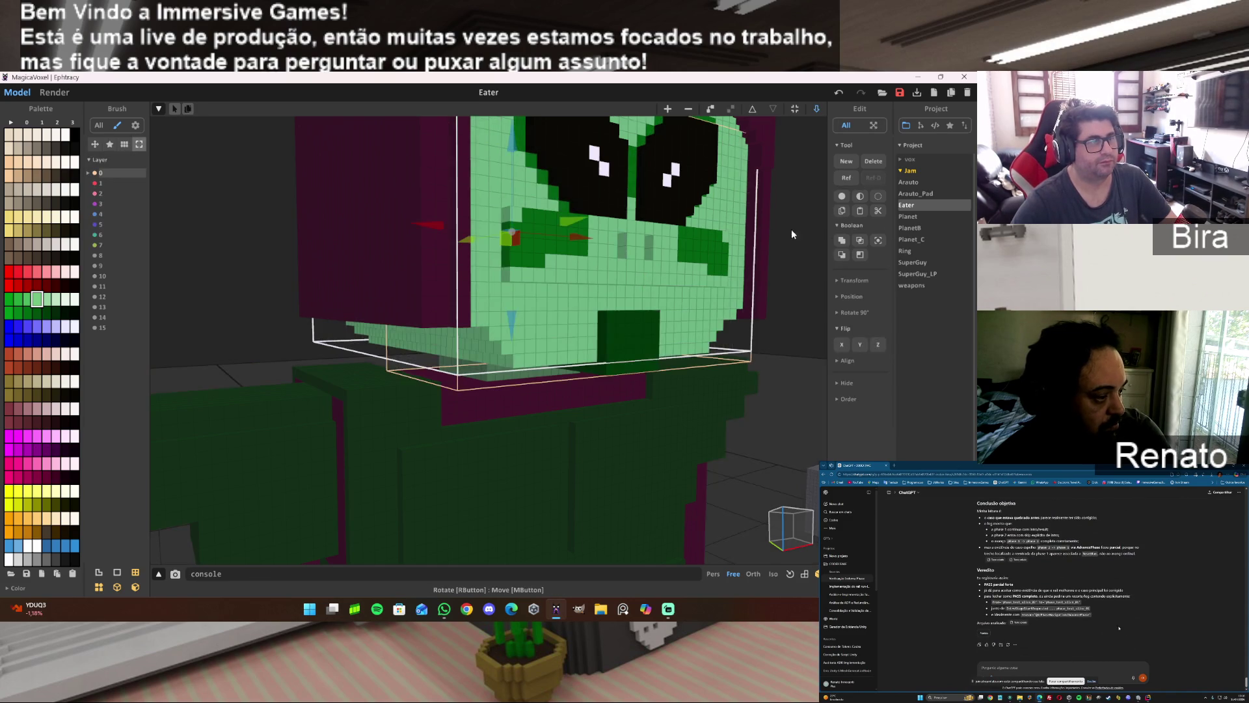
In World mode, move the jaw part down and back up, ending with the mouth closed.
{"action": "key", "text": "Tab"}
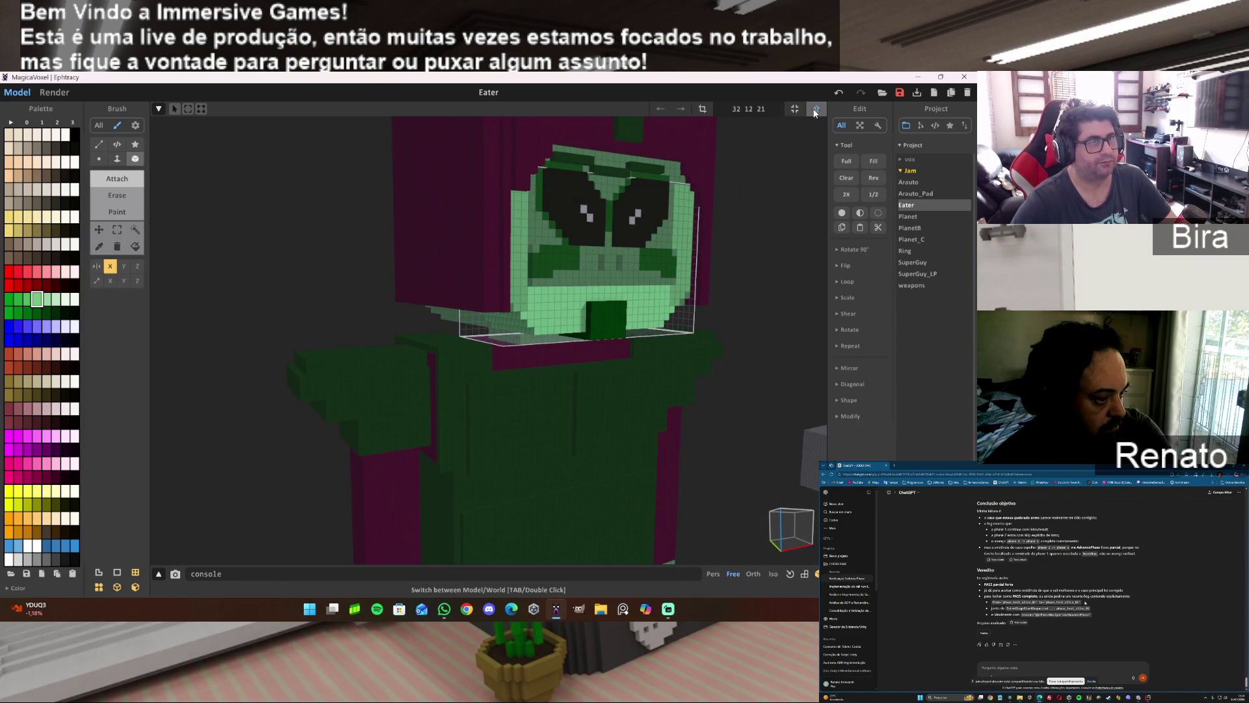
{"action": "key", "text": "Tab"}
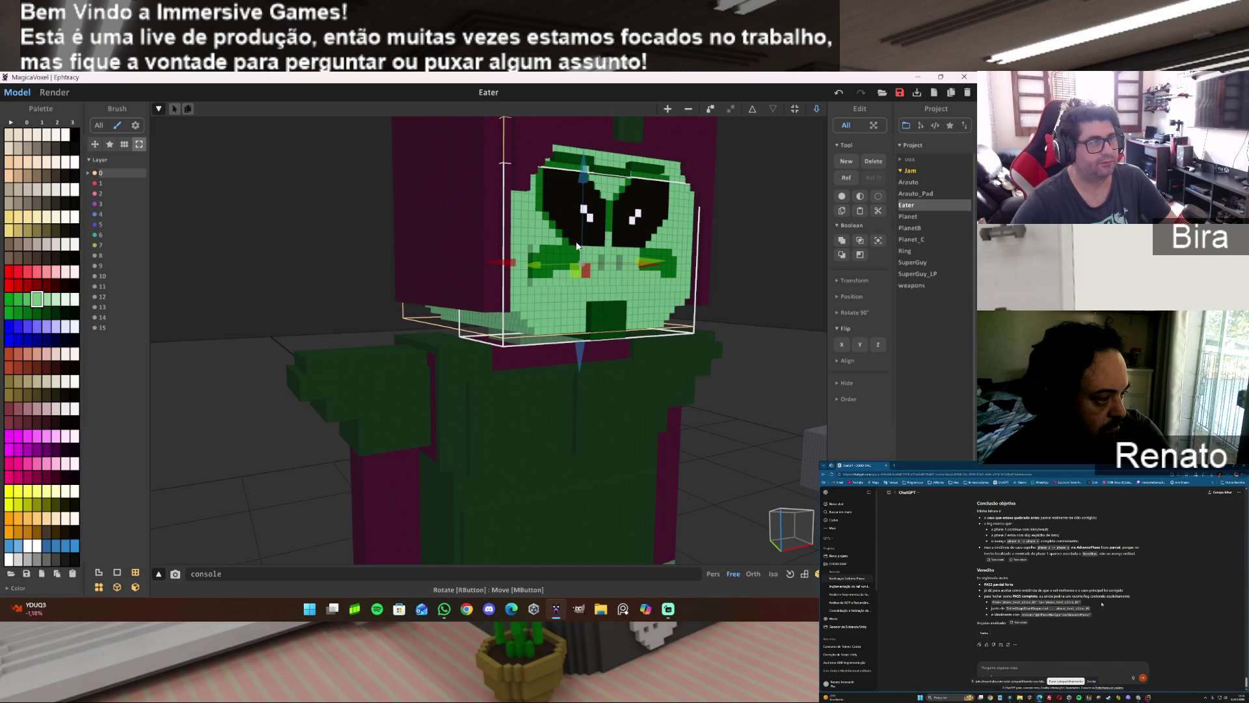
{"action": "left_click_drag", "start_coordinate": [587, 180], "coordinate": [591, 236]}
{"action": "scroll", "coordinate": [737, 327], "scroll_direction": "up", "scroll_amount": 10}
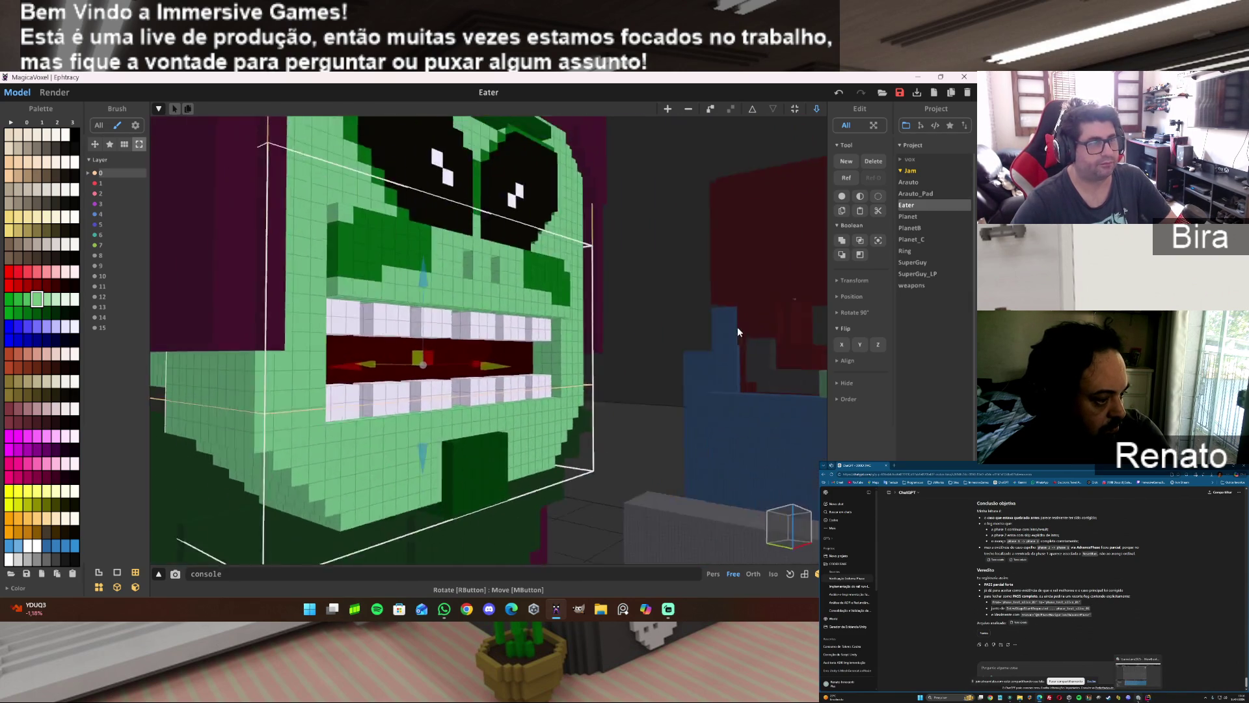
{"action": "scroll", "coordinate": [742, 335], "scroll_direction": "down", "scroll_amount": 3}
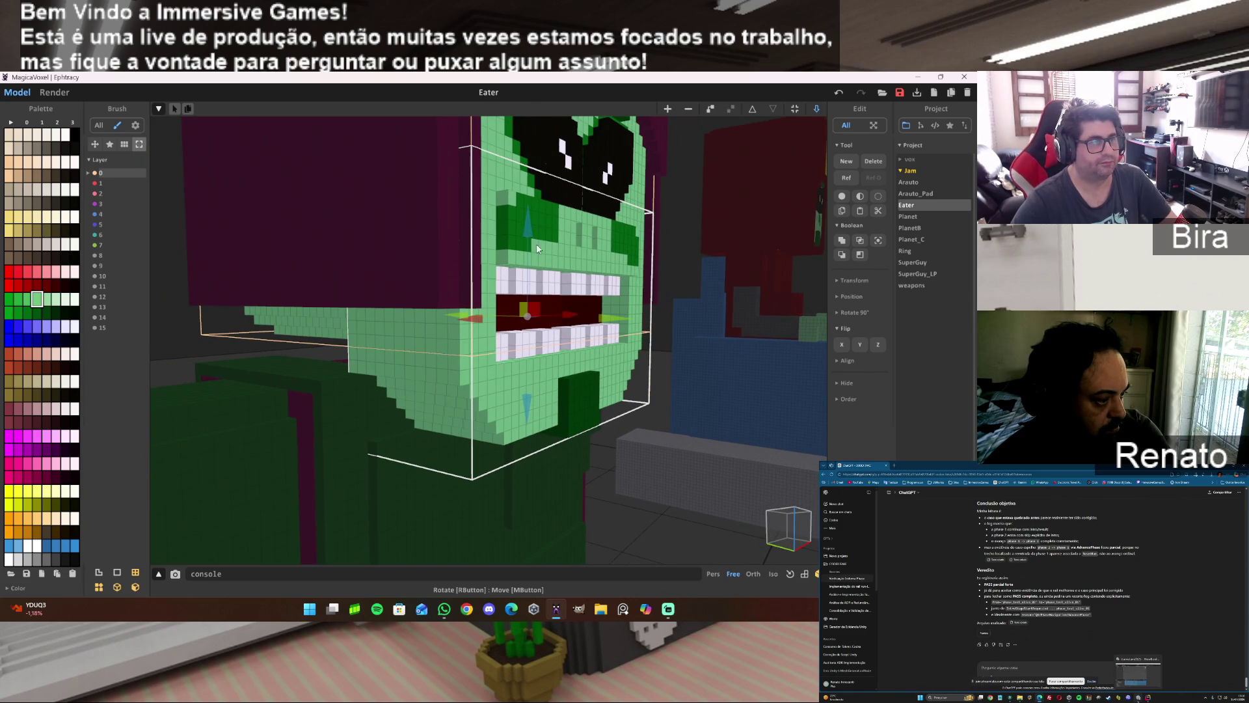
{"action": "mouse_move", "coordinate": [528, 214]}
{"action": "left_mouse_down"}
{"action": "mouse_move", "coordinate": [529, 140]}
{"action": "mouse_move", "coordinate": [531, 221]}
{"action": "left_mouse_up"}
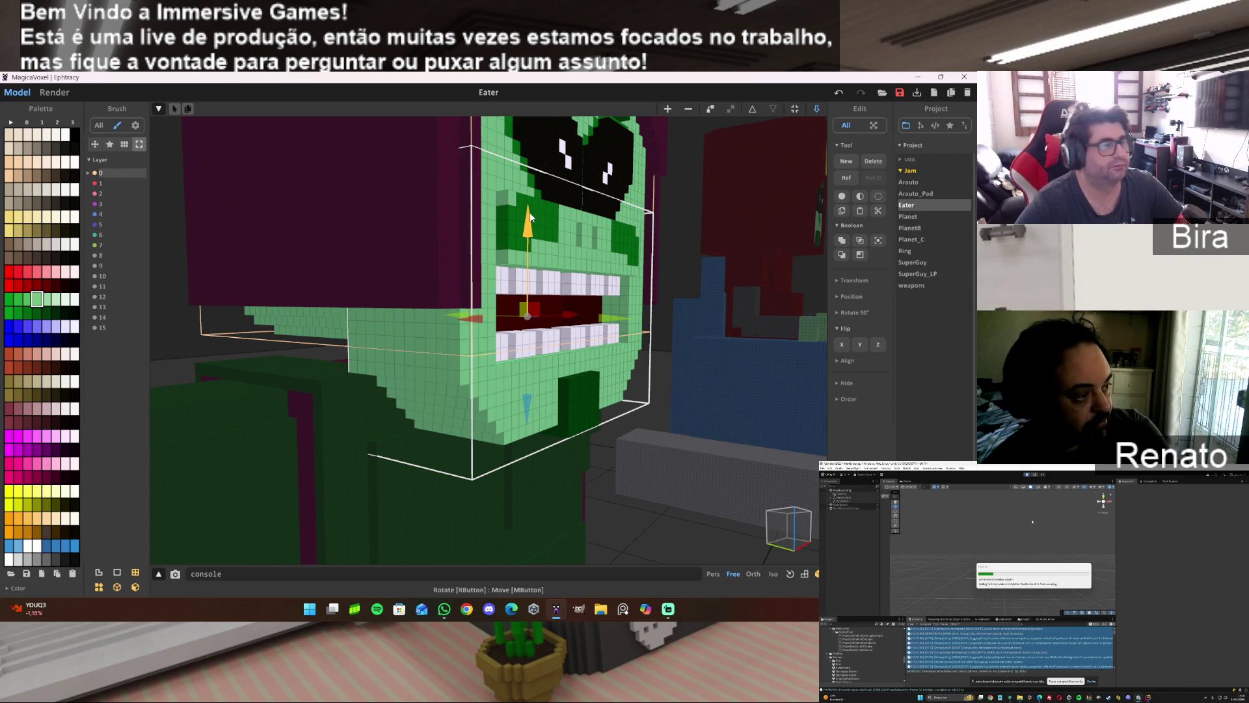
{"action": "mouse_move", "coordinate": [530, 217]}
{"action": "left_mouse_down"}
{"action": "mouse_move", "coordinate": [545, 144]}
{"action": "mouse_move", "coordinate": [544, 200]}
{"action": "left_mouse_up"}
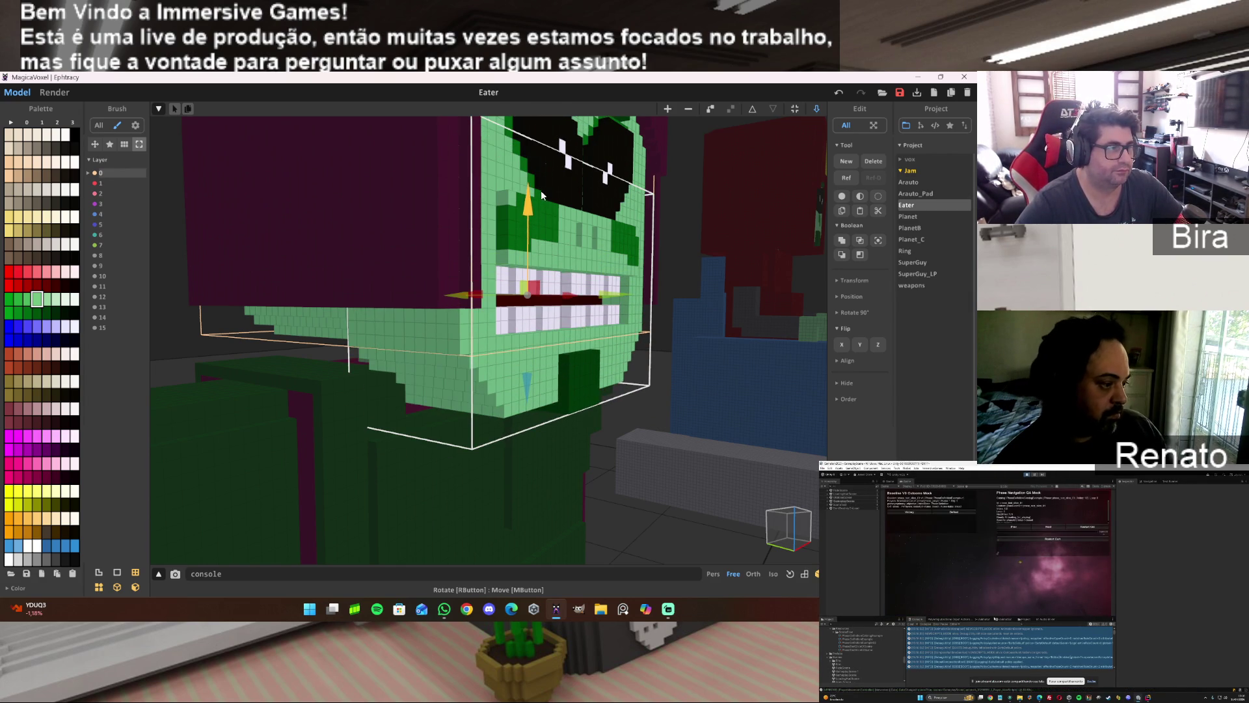
From a frontal view, lower the jaw to open the toothy mouth and preview the render.
{"action": "mouse_move", "coordinate": [709, 294]}
{"action": "left_mouse_down"}
{"action": "mouse_move", "coordinate": [697, 295]}
{"action": "mouse_move", "coordinate": [744, 297]}
{"action": "mouse_move", "coordinate": [695, 293]}
{"action": "left_mouse_up"}
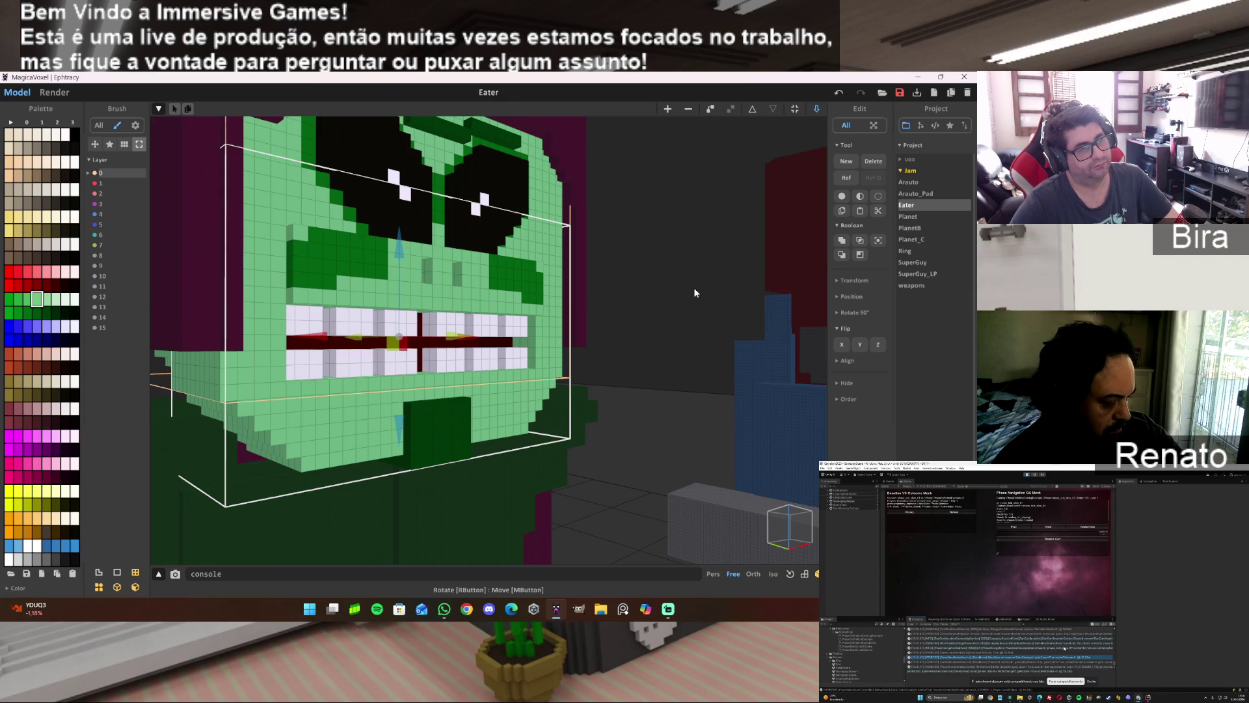
{"action": "scroll", "coordinate": [695, 292], "scroll_direction": "down", "scroll_amount": 2}
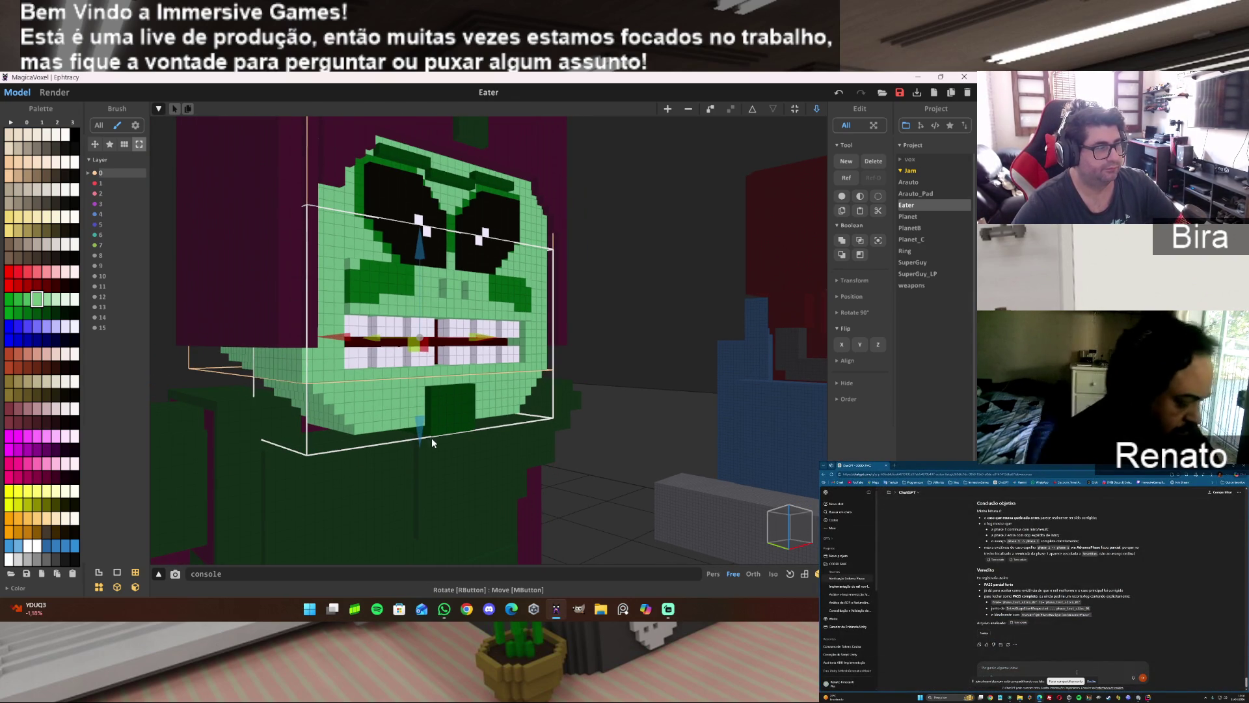
{"action": "left_click_drag", "start_coordinate": [420, 425], "coordinate": [421, 449]}
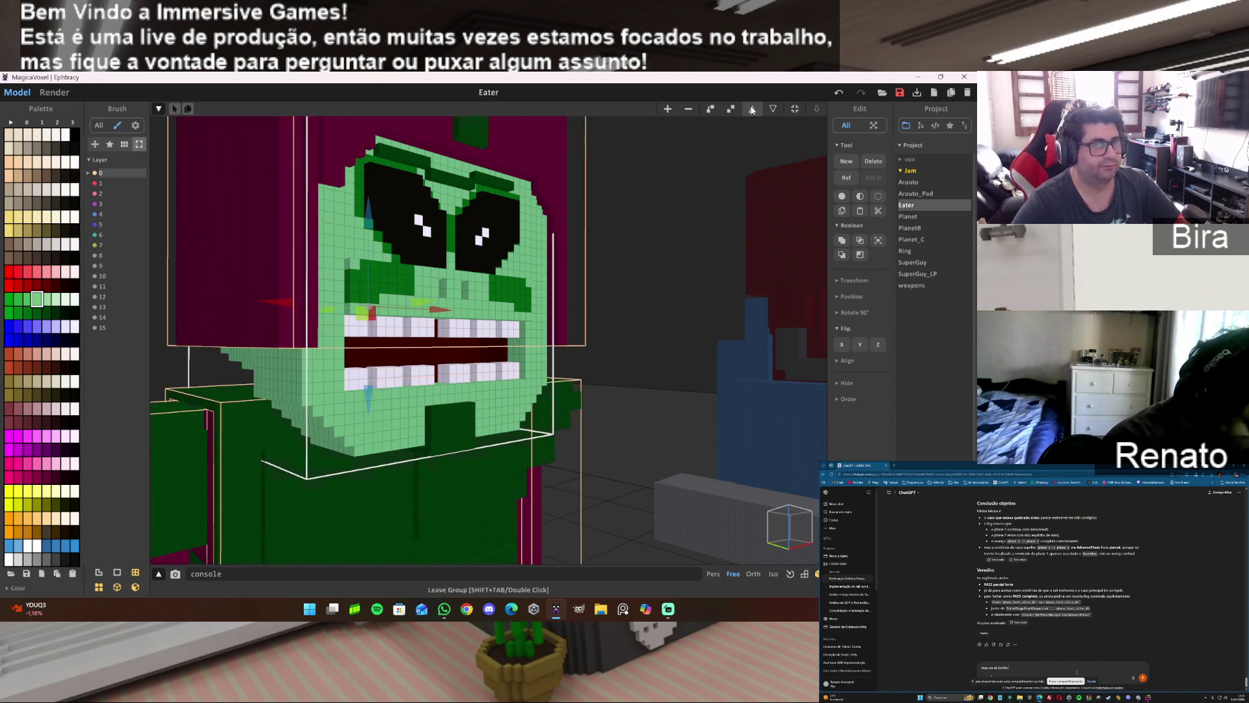
{"action": "left_click", "coordinate": [59, 93]}
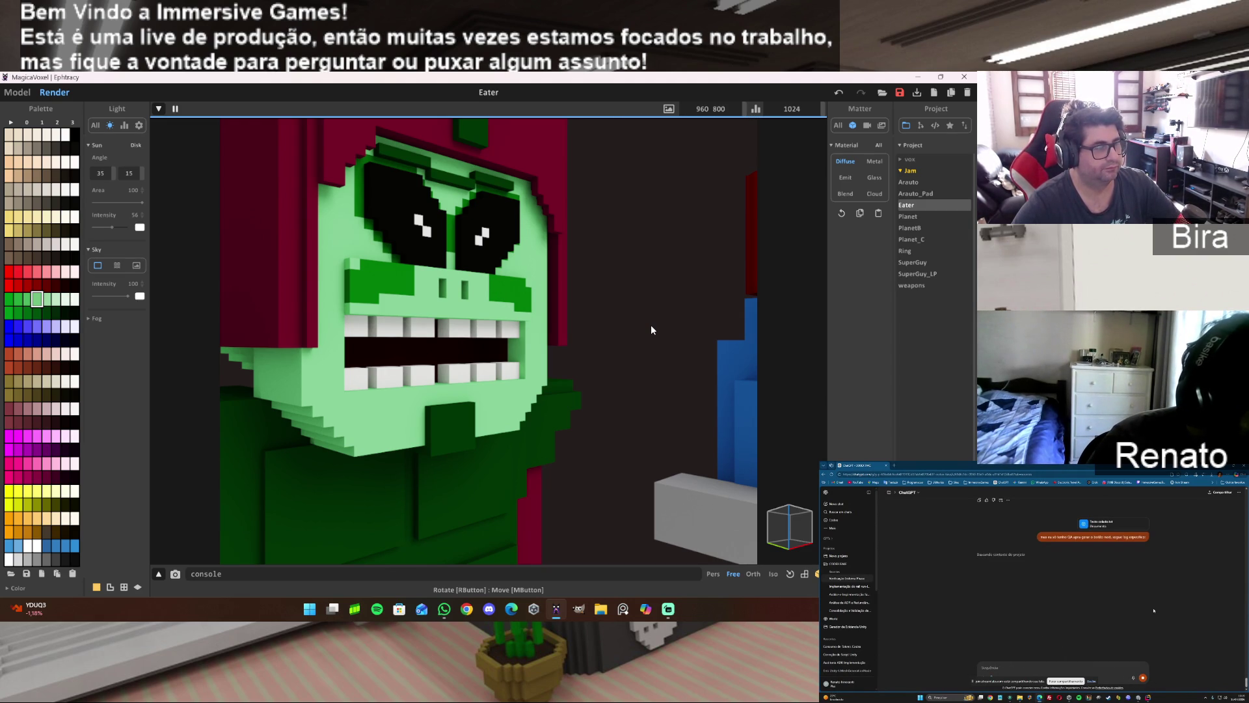
{"action": "left_click", "coordinate": [9, 98]}
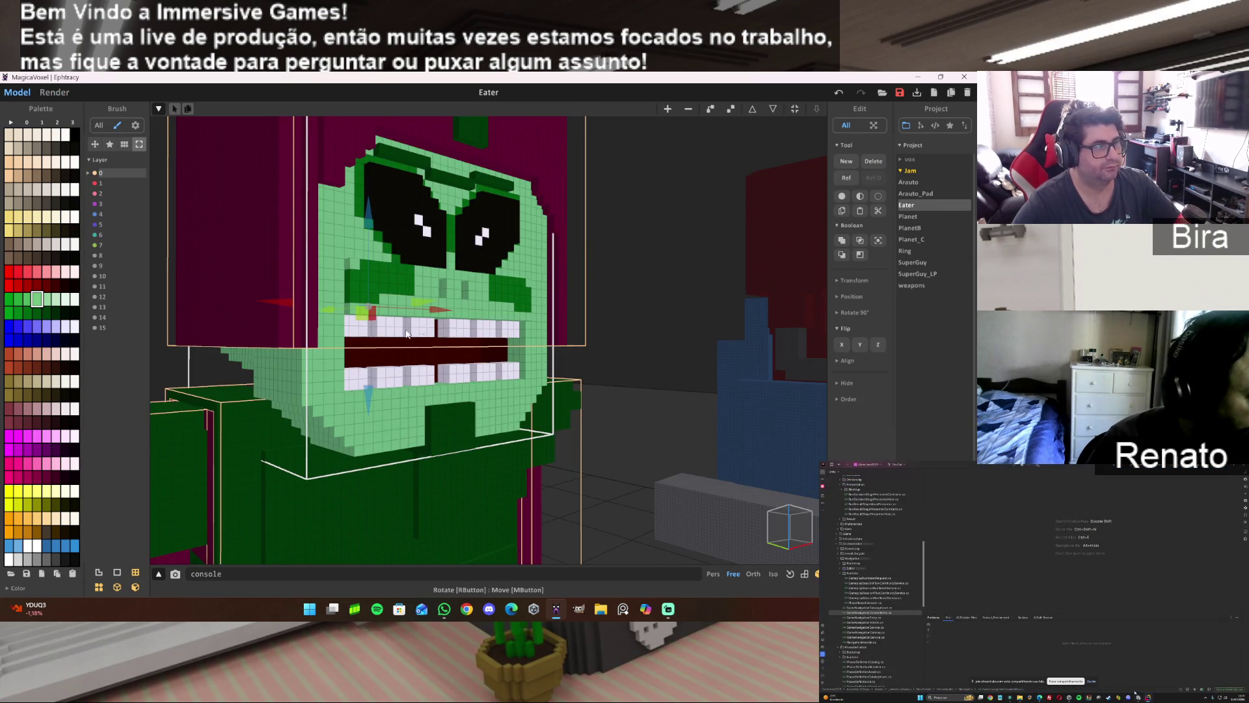
{"action": "mouse_move", "coordinate": [382, 436]}
{"action": "left_mouse_down"}
{"action": "mouse_move", "coordinate": [367, 446]}
{"action": "mouse_move", "coordinate": [369, 423]}
{"action": "left_mouse_up"}
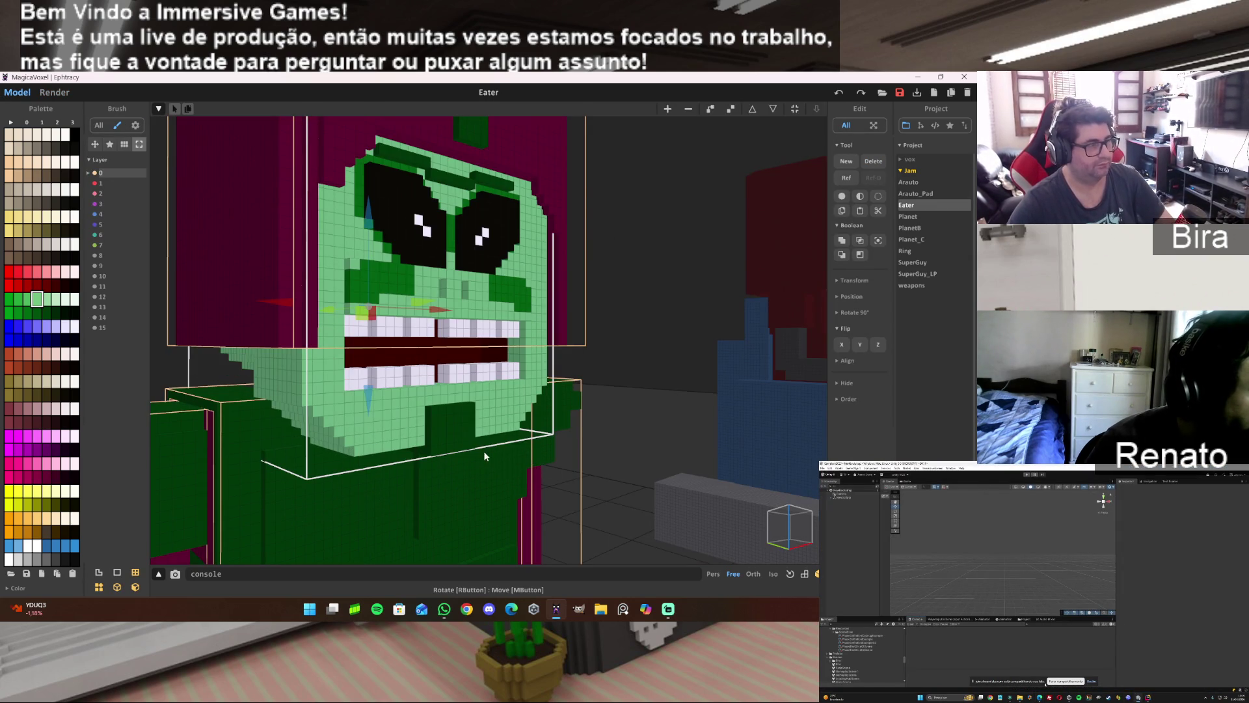
{"action": "left_click", "coordinate": [511, 410]}
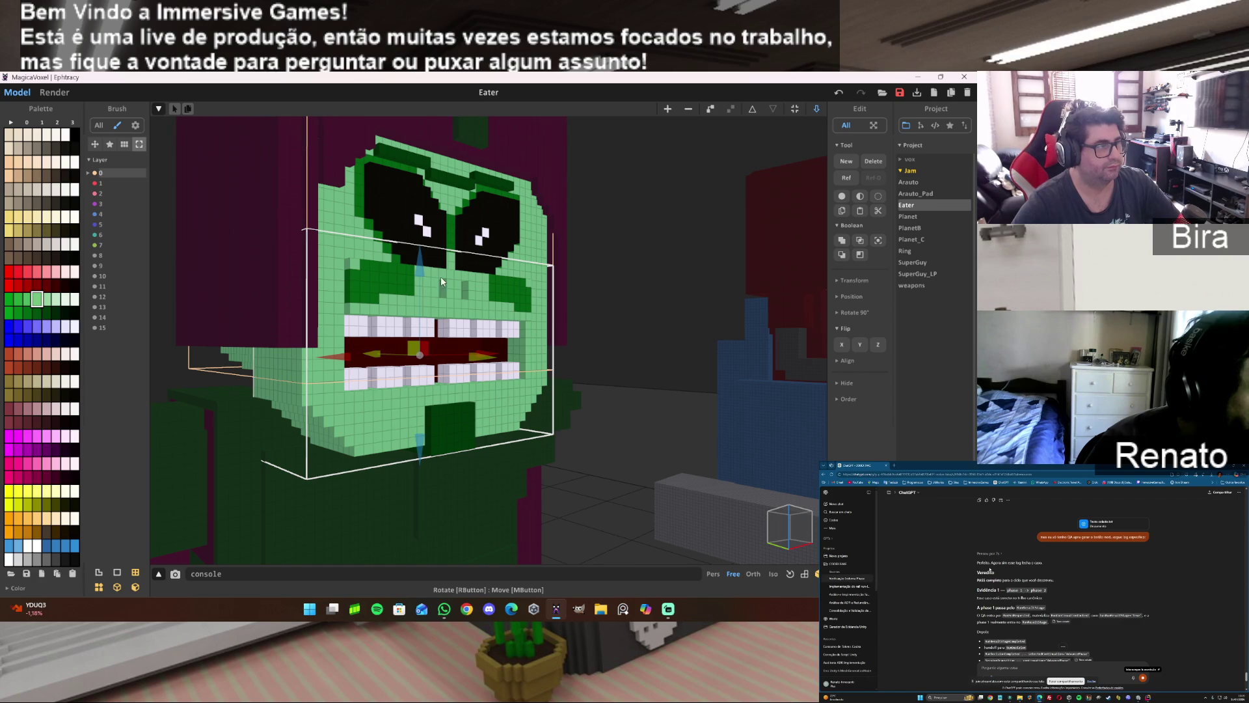
Drag the jaw far down into a wide gaping maw and tilt the view to look inside.
{"action": "mouse_move", "coordinate": [421, 270]}
{"action": "left_mouse_down"}
{"action": "mouse_move", "coordinate": [420, 413]}
{"action": "mouse_move", "coordinate": [439, 319]}
{"action": "mouse_move", "coordinate": [440, 358]}
{"action": "left_mouse_up"}
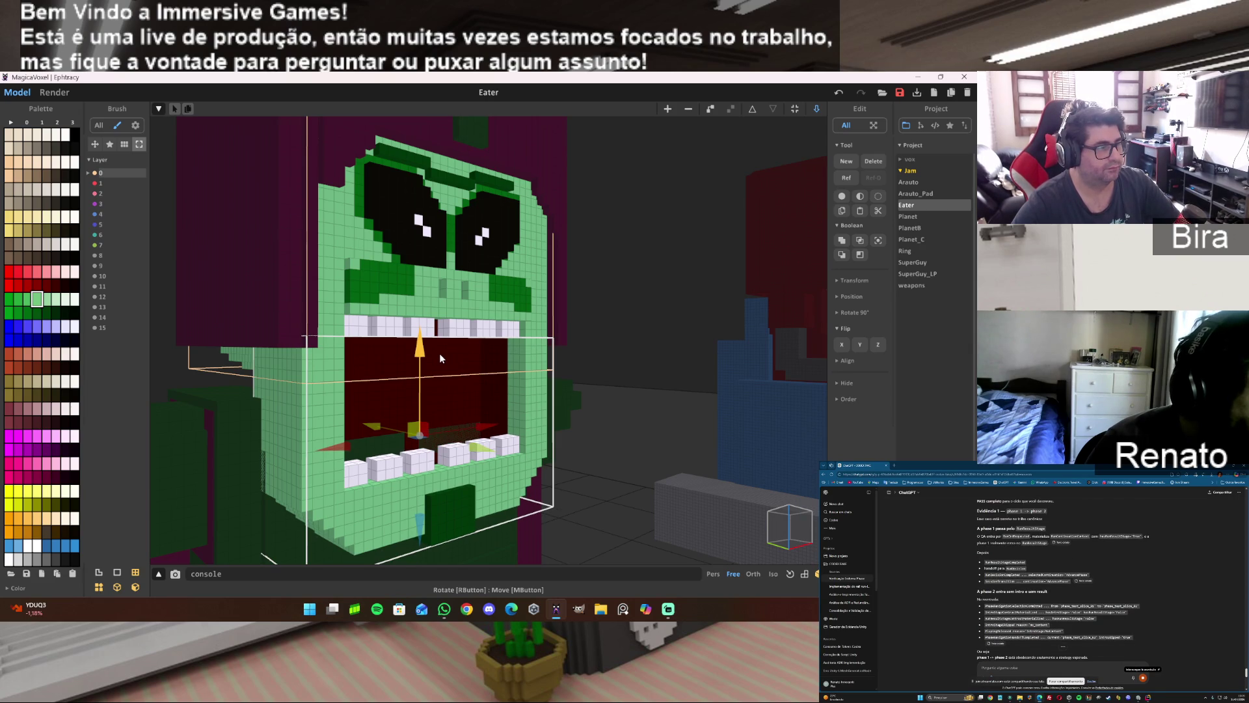
{"action": "mouse_move", "coordinate": [628, 369]}
{"action": "left_mouse_down"}
{"action": "mouse_move", "coordinate": [635, 337]}
{"action": "mouse_move", "coordinate": [604, 413]}
{"action": "mouse_move", "coordinate": [639, 411]}
{"action": "mouse_move", "coordinate": [649, 395]}
{"action": "mouse_move", "coordinate": [731, 204]}
{"action": "left_mouse_up"}
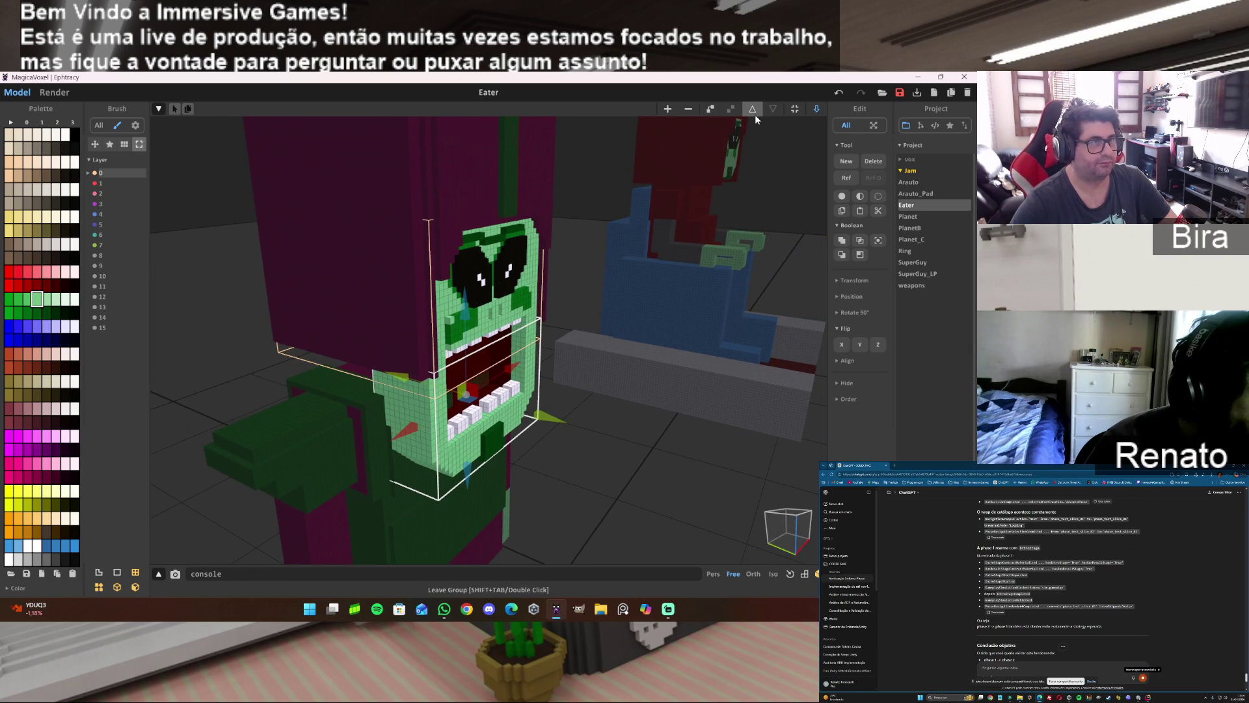
{"action": "mouse_move", "coordinate": [755, 114]}
{"action": "left_mouse_down"}
{"action": "mouse_move", "coordinate": [737, 274]}
{"action": "mouse_move", "coordinate": [748, 277]}
{"action": "mouse_move", "coordinate": [716, 351]}
{"action": "mouse_move", "coordinate": [726, 264]}
{"action": "left_mouse_up"}
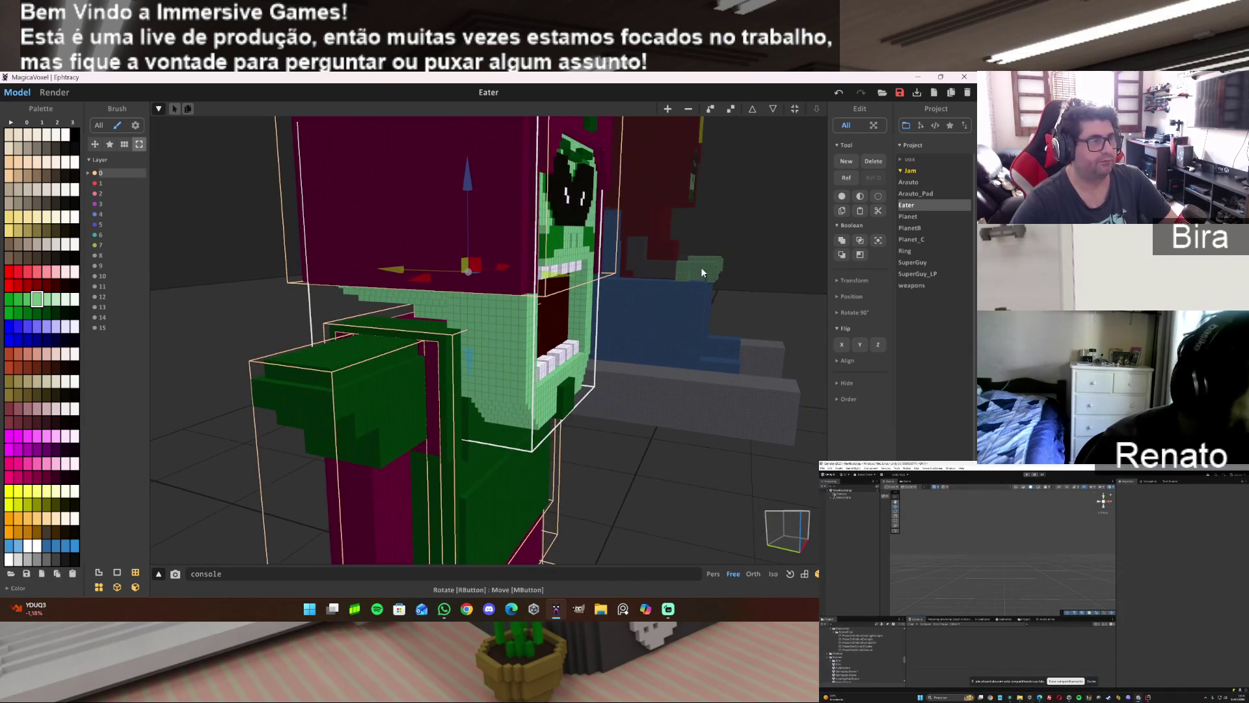
Select another Eater part, shift it slightly right on X, then orbit and preview the render.
{"action": "left_click", "coordinate": [754, 109]}
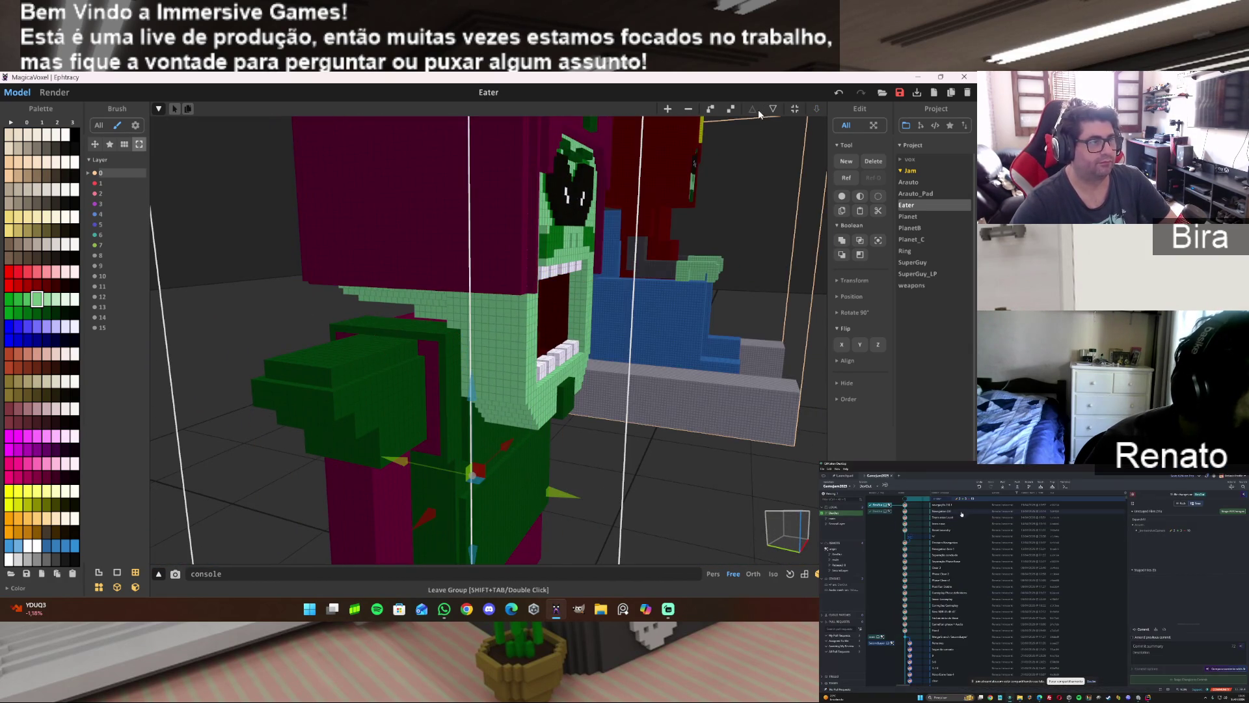
{"action": "left_click", "coordinate": [520, 240]}
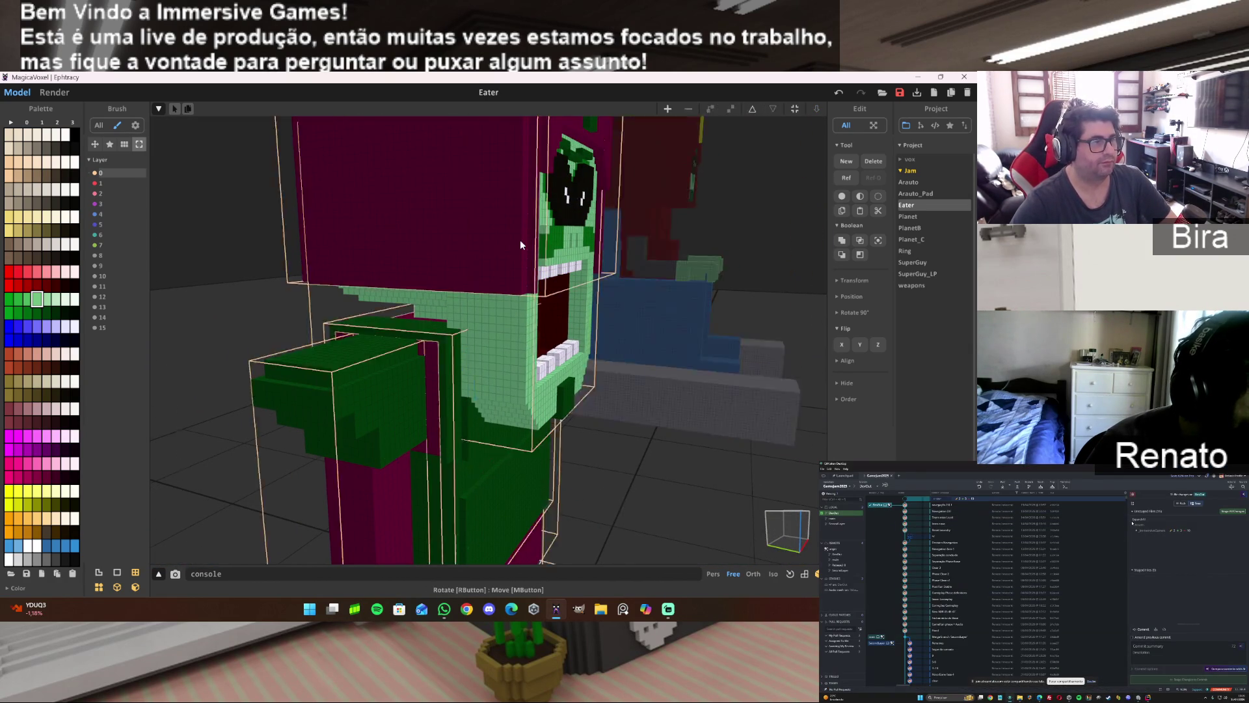
{"action": "left_click", "coordinate": [522, 343]}
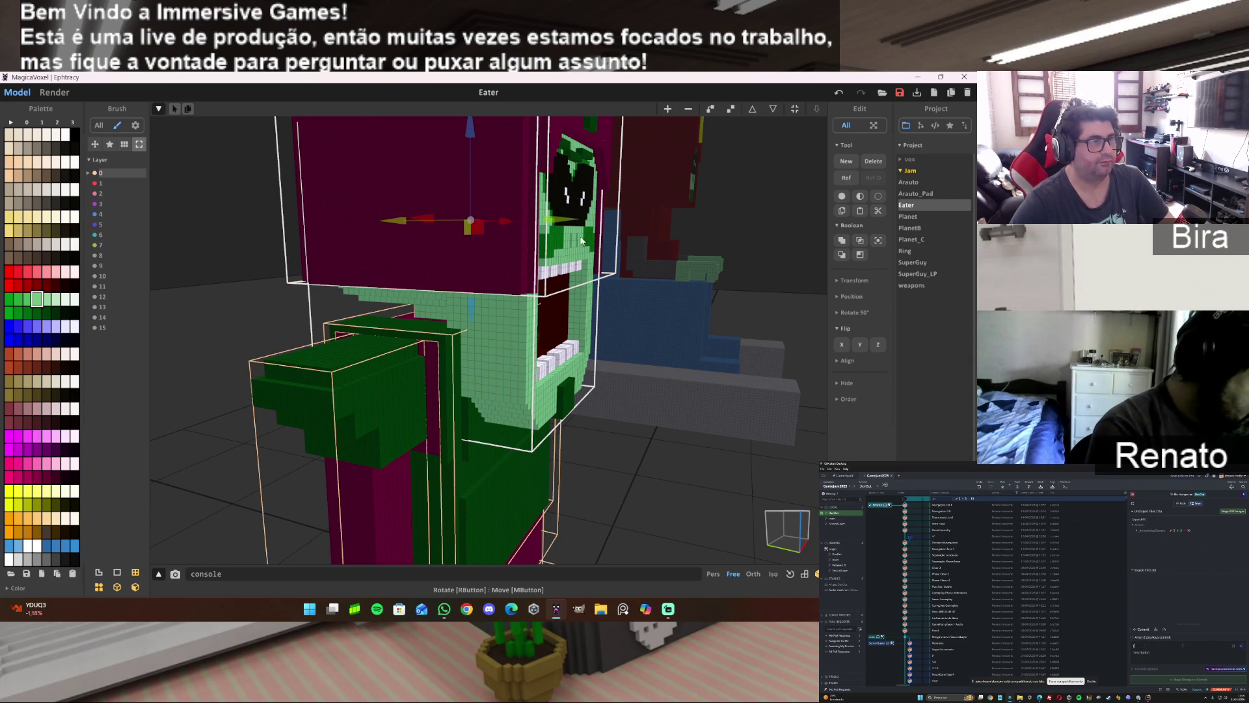
{"action": "left_click_drag", "start_coordinate": [570, 224], "coordinate": [592, 231]}
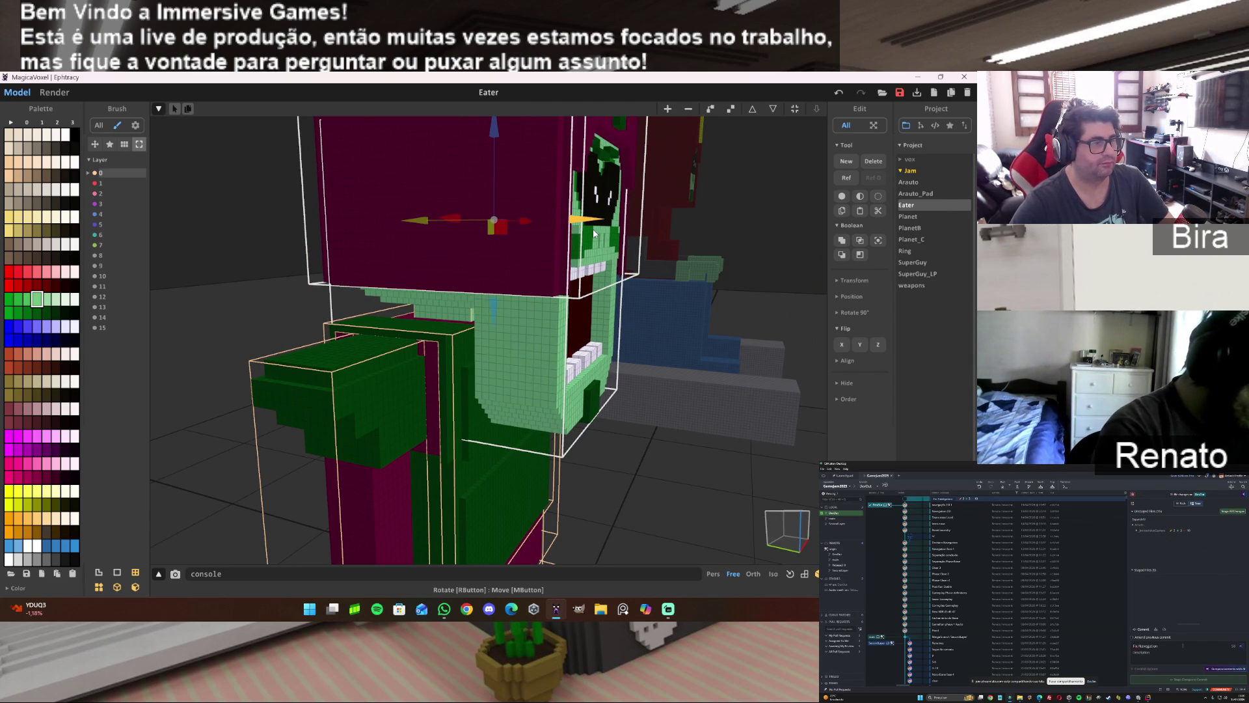
{"action": "mouse_move", "coordinate": [666, 310]}
{"action": "left_mouse_down"}
{"action": "mouse_move", "coordinate": [724, 308]}
{"action": "mouse_move", "coordinate": [690, 296]}
{"action": "mouse_move", "coordinate": [700, 311]}
{"action": "mouse_move", "coordinate": [615, 317]}
{"action": "left_mouse_up"}
{"action": "scroll", "coordinate": [723, 307], "scroll_direction": "up", "scroll_amount": 3}
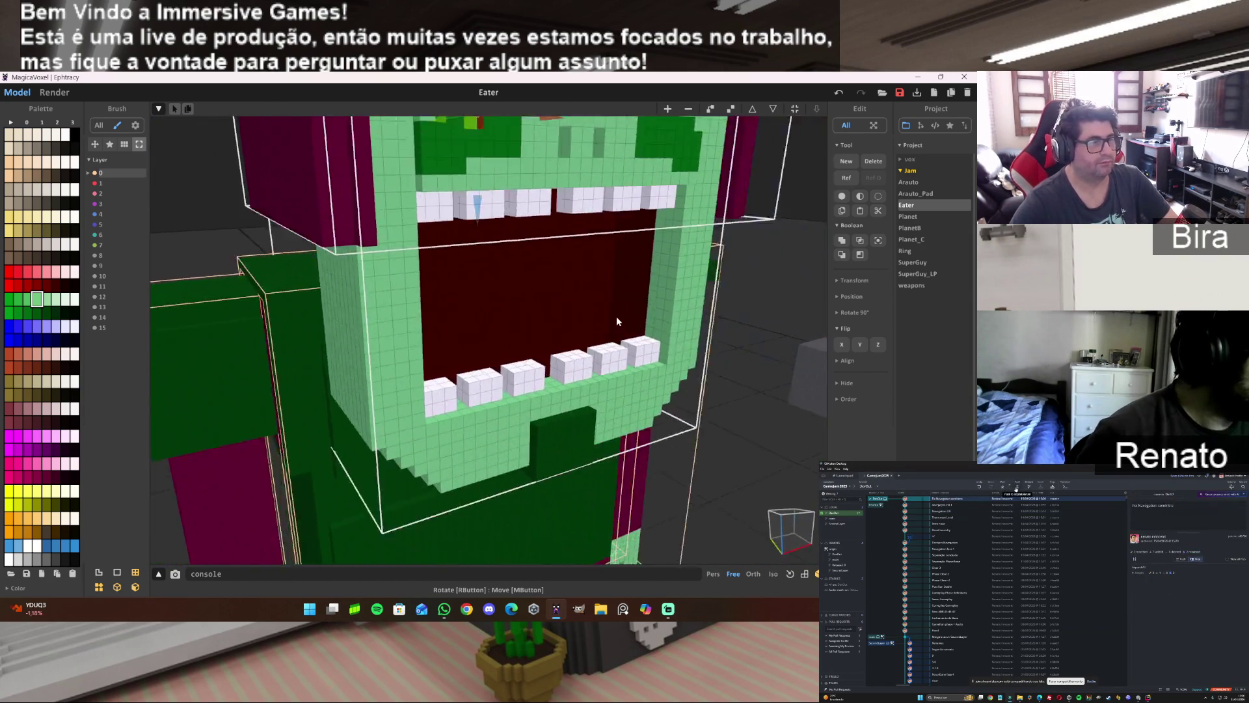
{"action": "scroll", "coordinate": [615, 318], "scroll_direction": "down", "scroll_amount": 5}
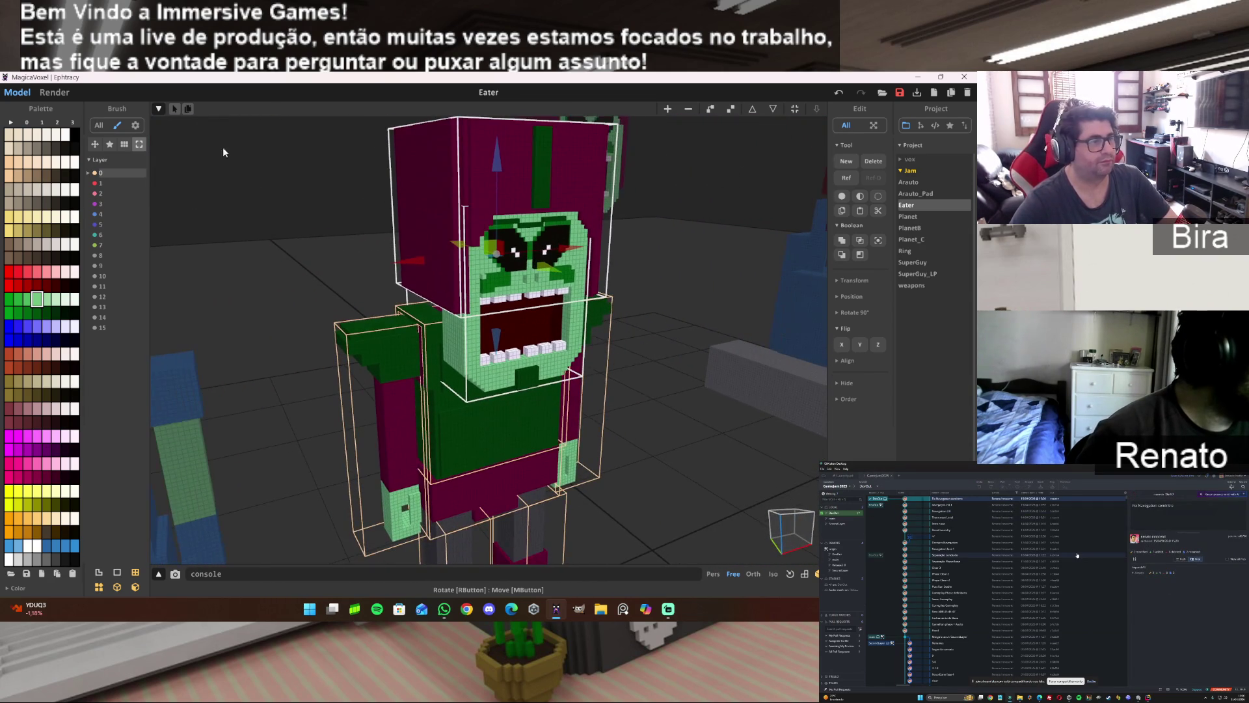
{"action": "left_click", "coordinate": [77, 93]}
Orbit the render to a three-quarter view of Eater and zoom in close.
{"action": "mouse_move", "coordinate": [603, 319]}
{"action": "left_mouse_down"}
{"action": "mouse_move", "coordinate": [663, 325]}
{"action": "mouse_move", "coordinate": [638, 333]}
{"action": "left_mouse_up"}
{"action": "scroll", "coordinate": [638, 333], "scroll_direction": "up", "scroll_amount": 5}
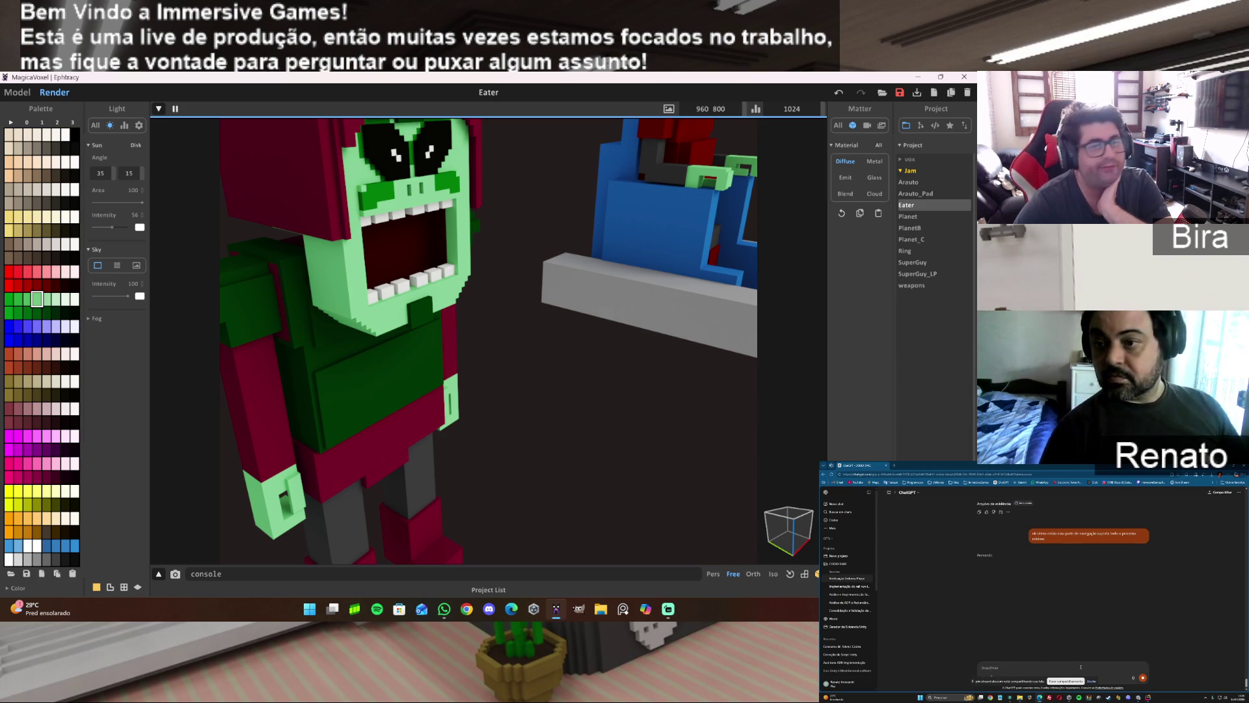
Save the project, zoom the render in on Eater, and return to Model mode.
{"action": "left_click", "coordinate": [901, 94]}
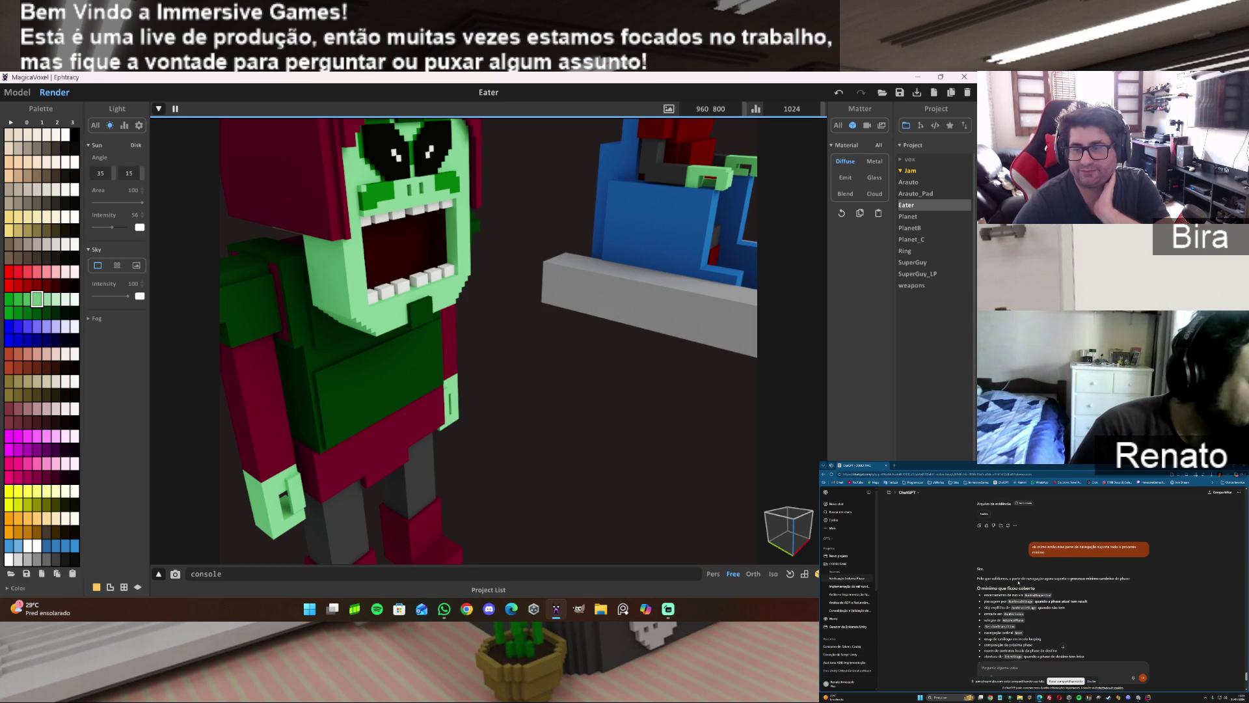
{"action": "scroll", "coordinate": [570, 363], "scroll_direction": "down", "scroll_amount": 8}
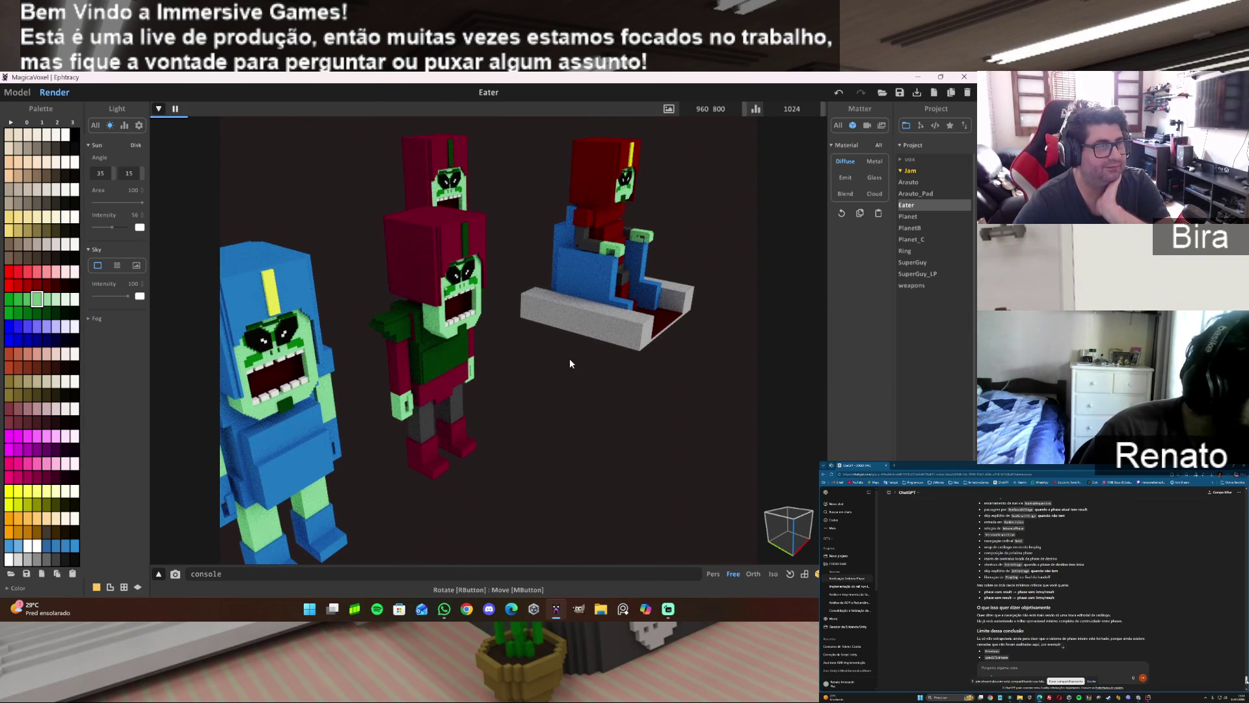
{"action": "scroll", "coordinate": [570, 363], "scroll_direction": "up", "scroll_amount": 4}
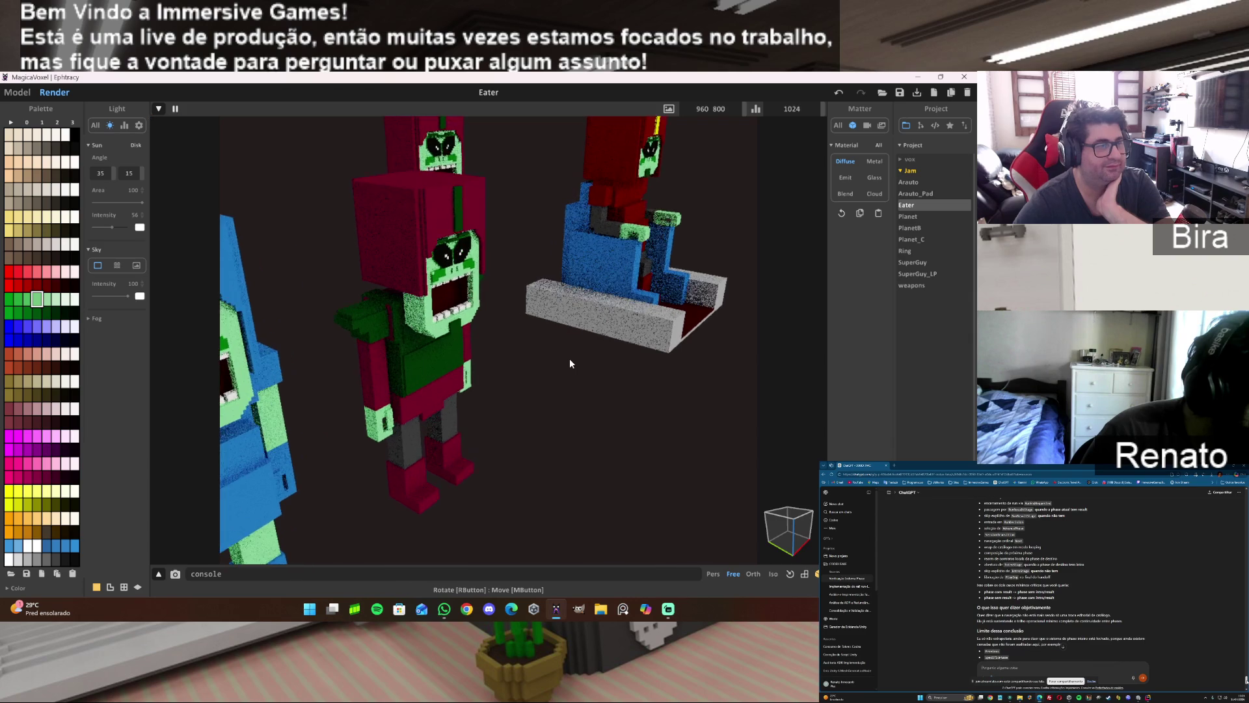
{"action": "scroll", "coordinate": [570, 363], "scroll_direction": "up", "scroll_amount": 3}
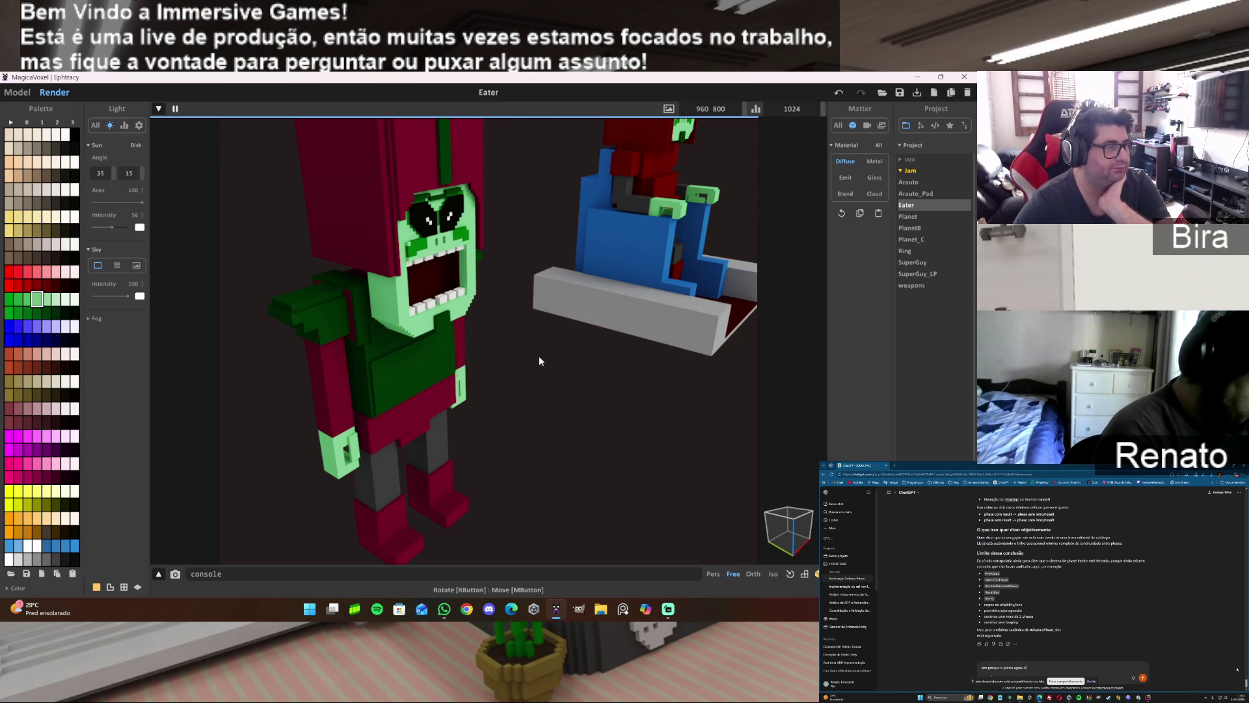
{"action": "key", "text": "Tab"}
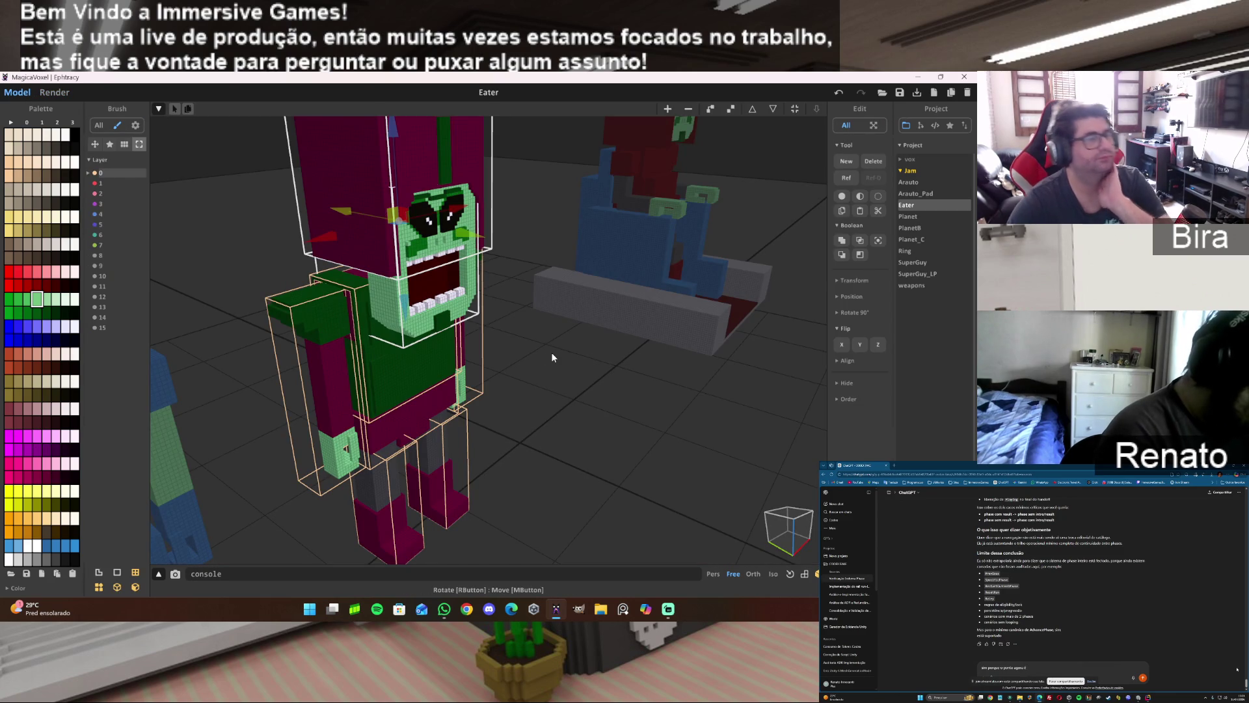
Open the arm model for voxel editing and add a green voxel inside the claw, undoing the mirrored copy.
{"action": "scroll", "coordinate": [609, 416], "scroll_direction": "up", "scroll_amount": 5}
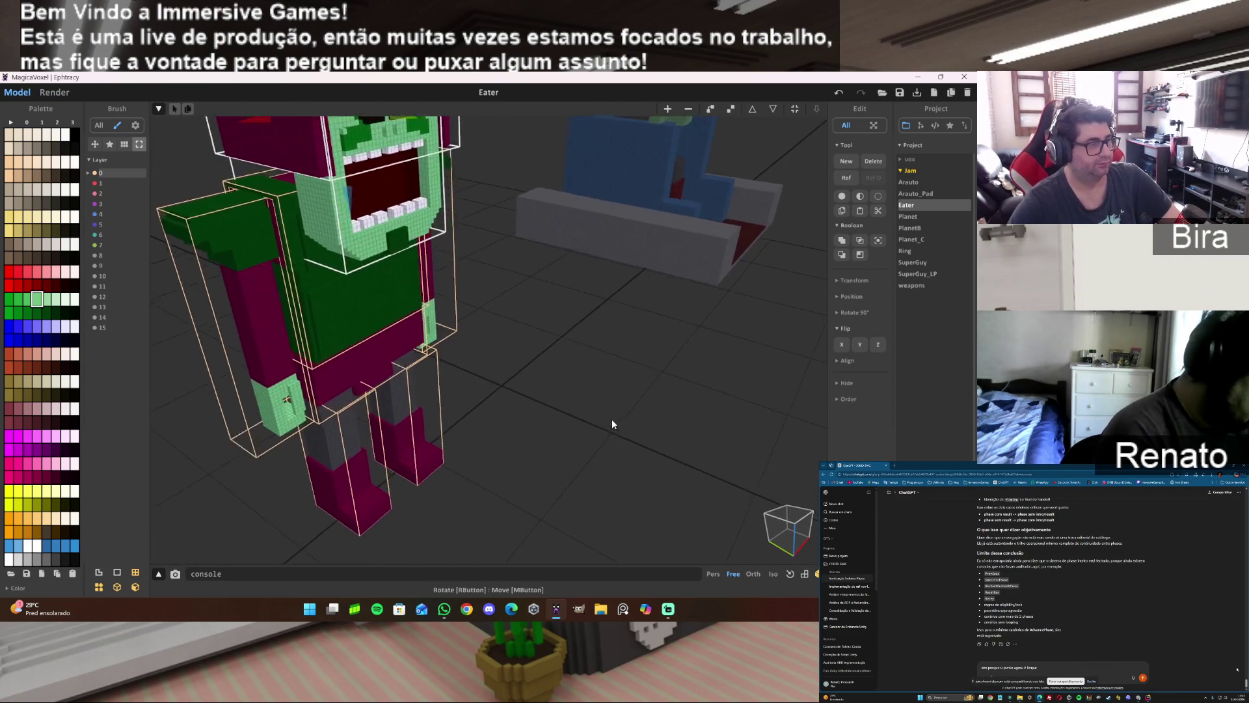
{"action": "scroll", "coordinate": [612, 419], "scroll_direction": "up", "scroll_amount": 10}
{"action": "double_click", "coordinate": [471, 361]}
{"action": "scroll", "coordinate": [477, 428], "scroll_direction": "up", "scroll_amount": 5}
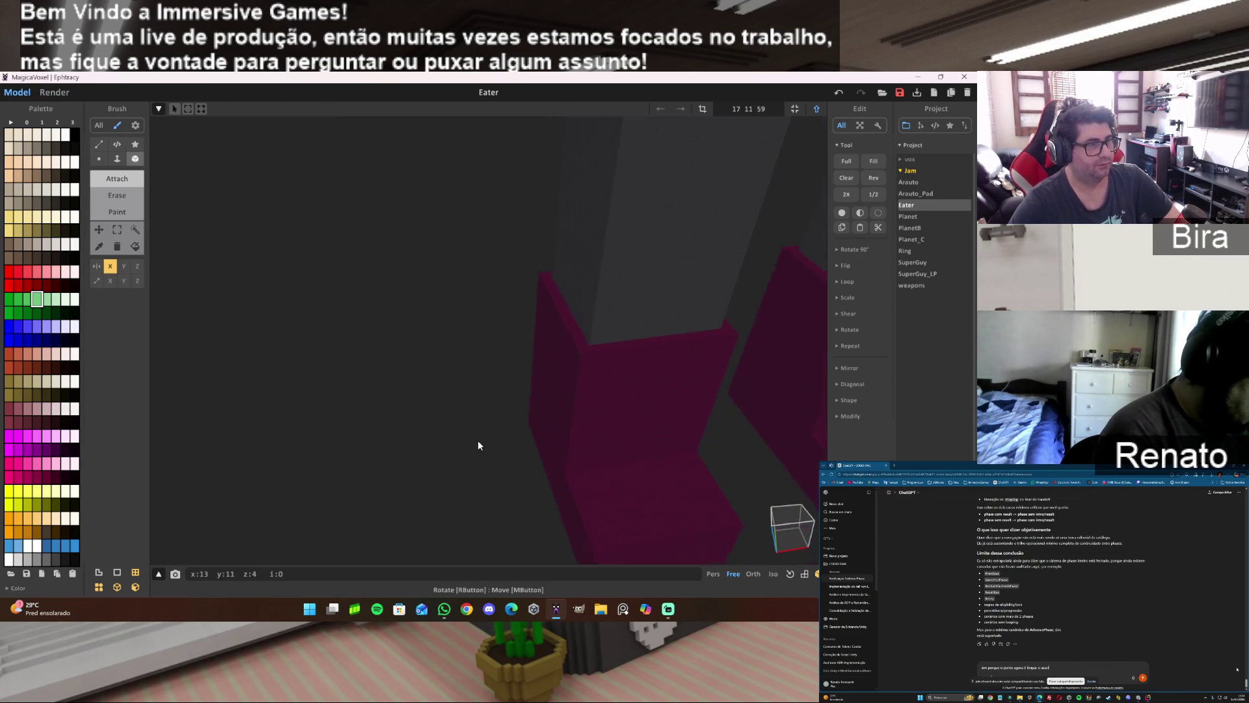
{"action": "scroll", "coordinate": [479, 448], "scroll_direction": "down", "scroll_amount": 5}
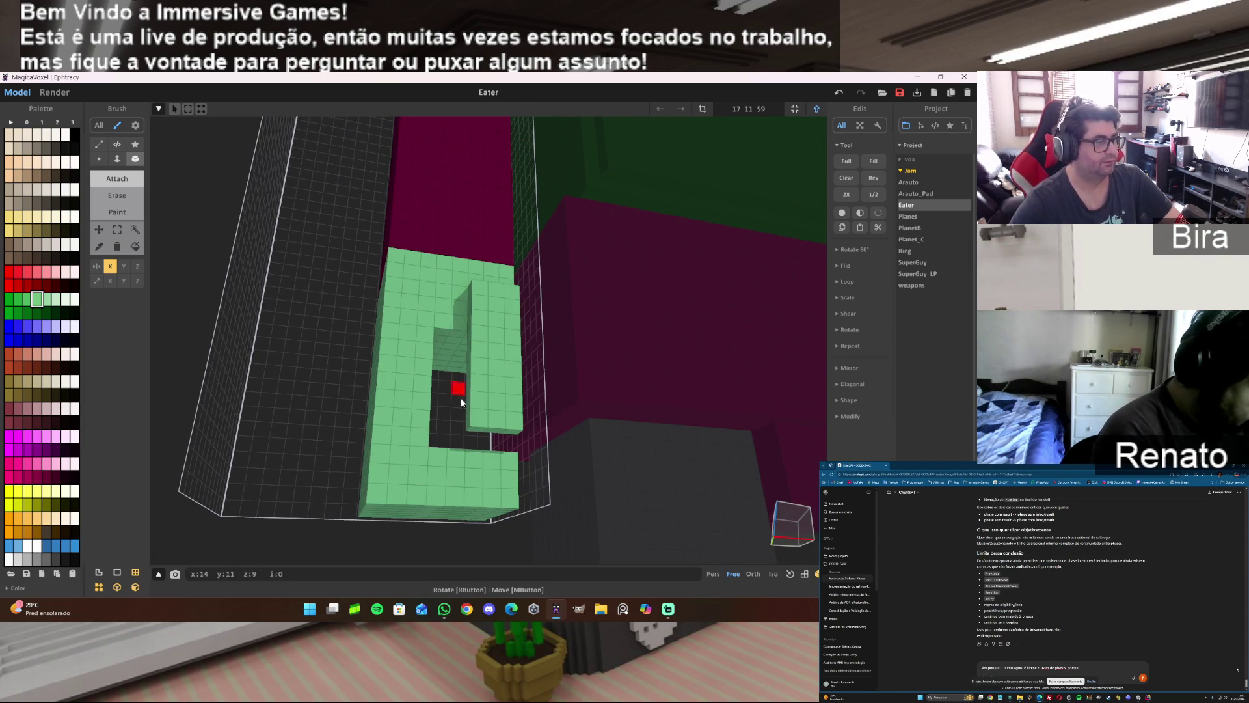
{"action": "scroll", "coordinate": [420, 375], "scroll_direction": "down", "scroll_amount": 5}
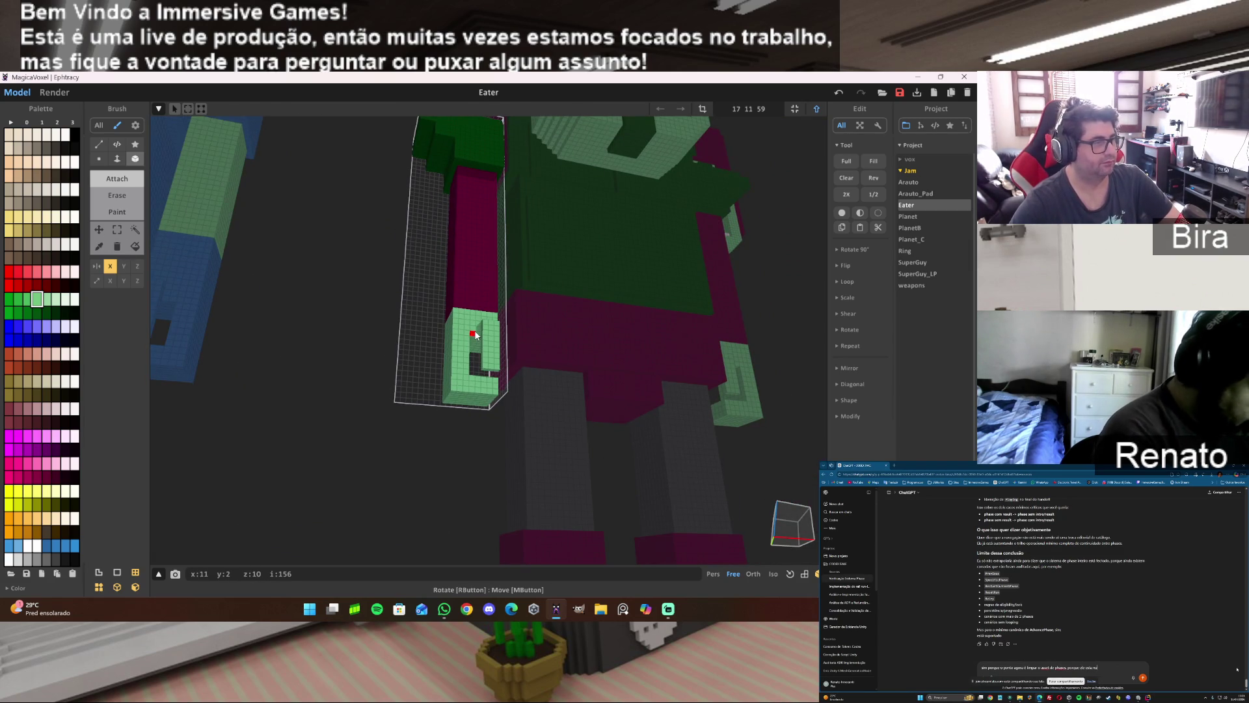
{"action": "scroll", "coordinate": [475, 336], "scroll_direction": "up", "scroll_amount": 5}
{"action": "left_click", "coordinate": [458, 355]}
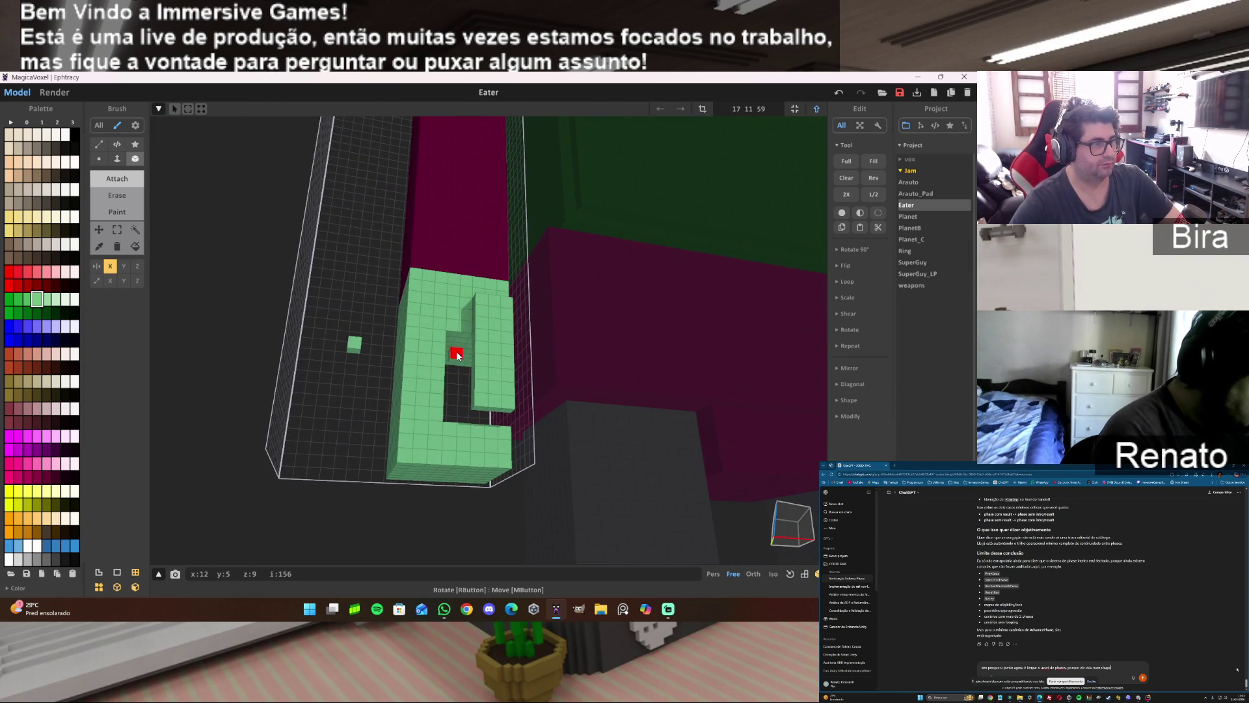
{"action": "key", "text": "ctrl+z"}
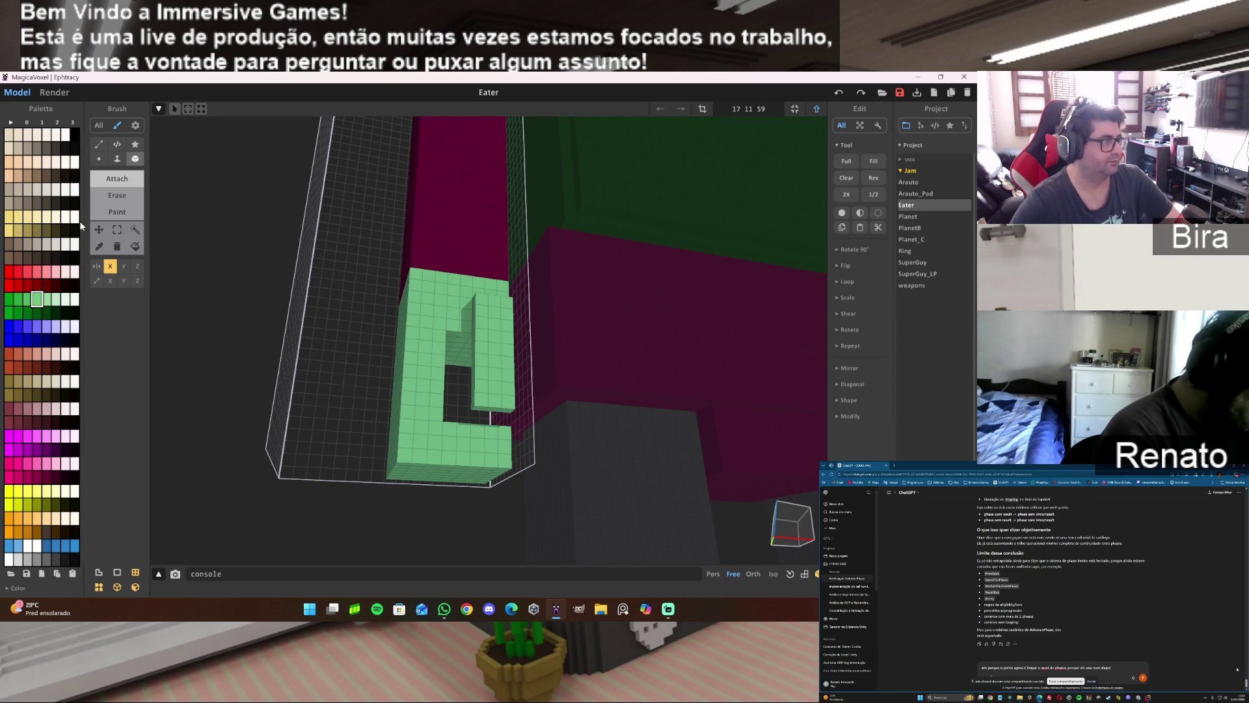
With X mirror off, face-extrude the claw's inner notch and reshape its left side and bottom.
{"action": "left_click", "coordinate": [110, 266]}
{"action": "left_click", "coordinate": [117, 158]}
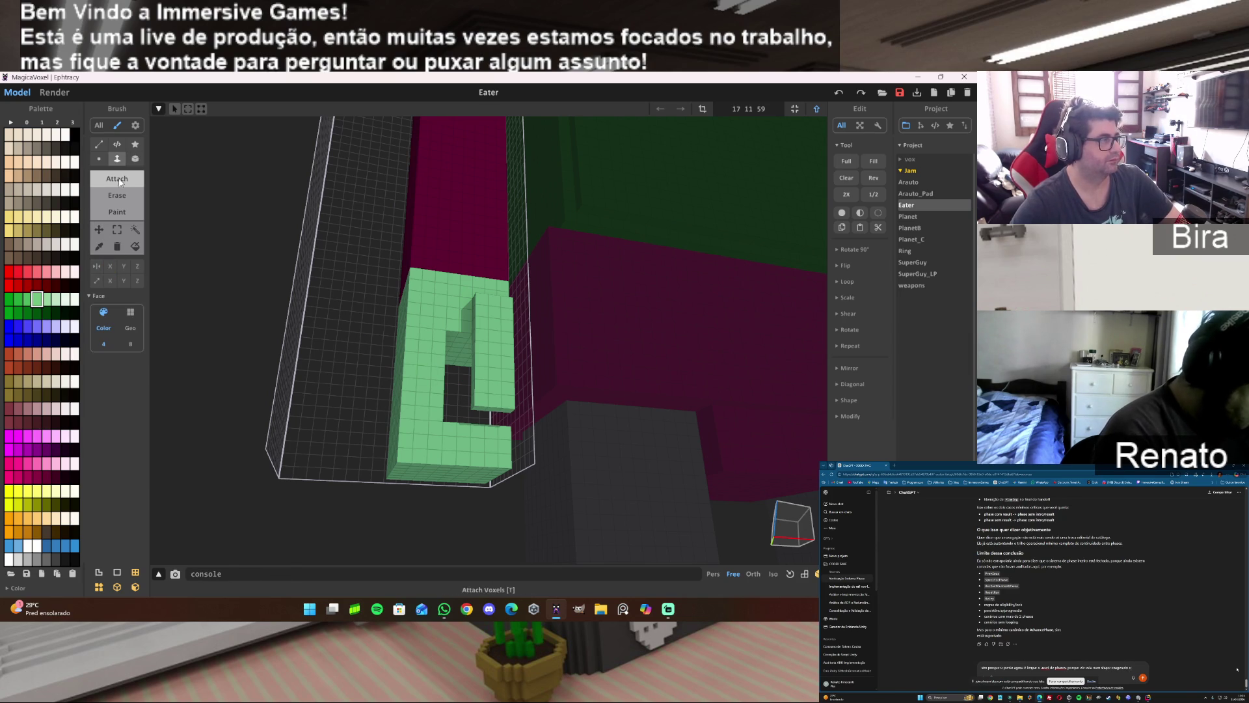
{"action": "left_click", "coordinate": [458, 349]}
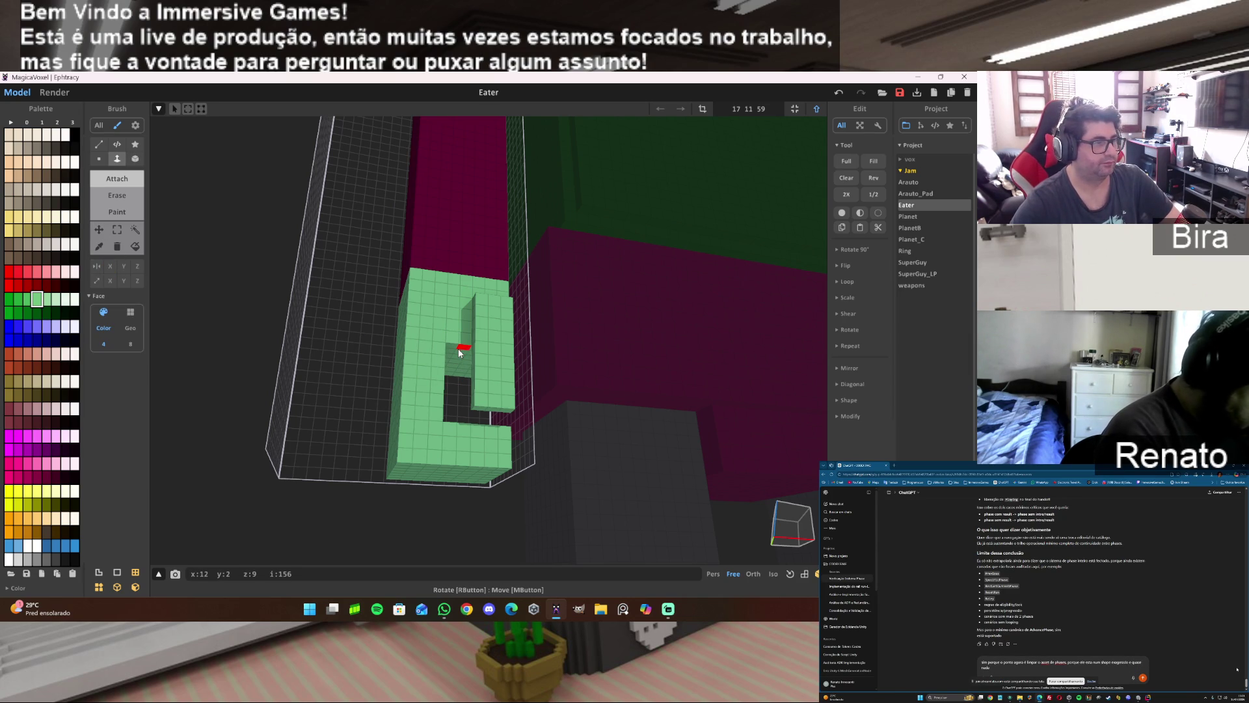
{"action": "left_click", "coordinate": [458, 349]}
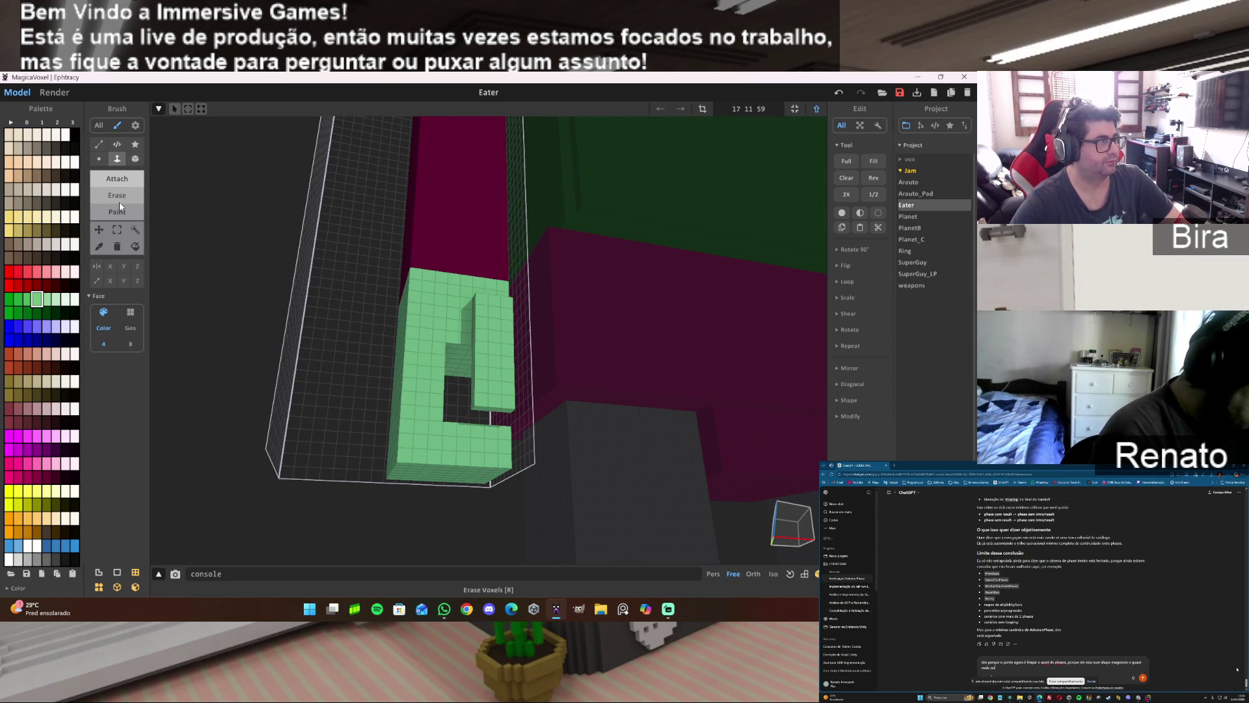
{"action": "left_click", "coordinate": [404, 454]}
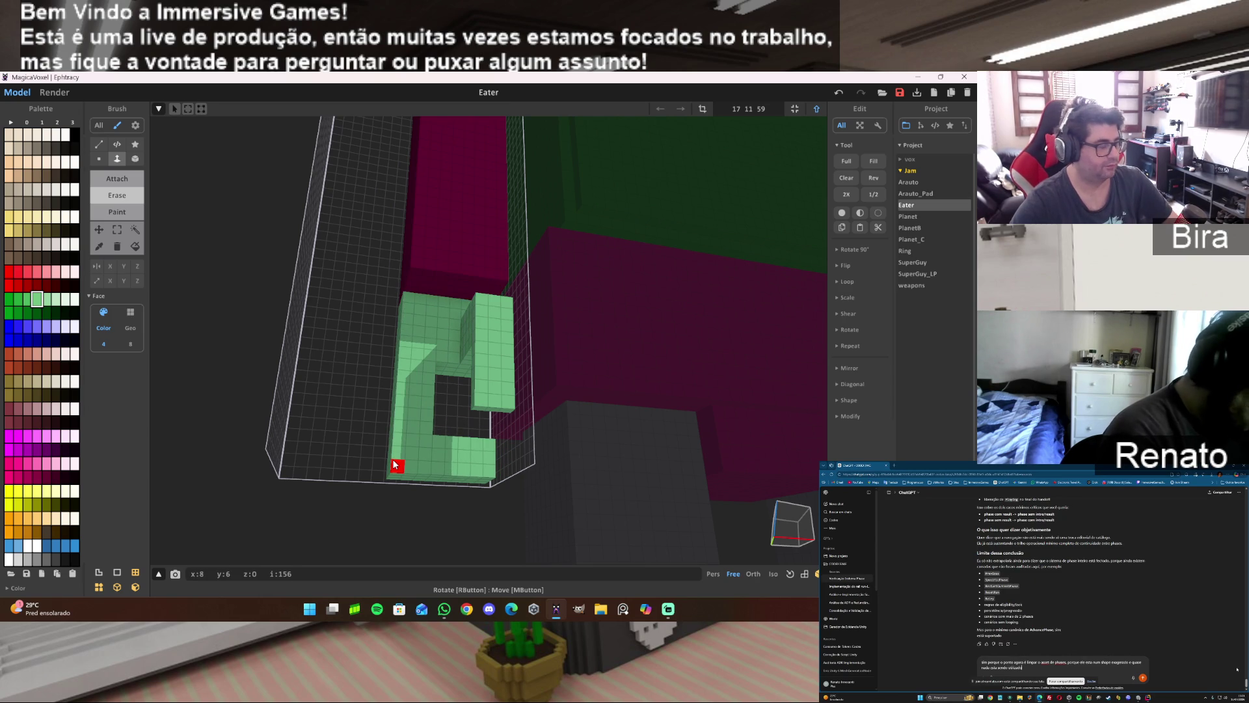
Switch the brush to erasing voxels in box mode.
{"action": "left_click", "coordinate": [393, 461]}
{"action": "left_click", "coordinate": [135, 158]}
{"action": "left_click", "coordinate": [126, 198]}
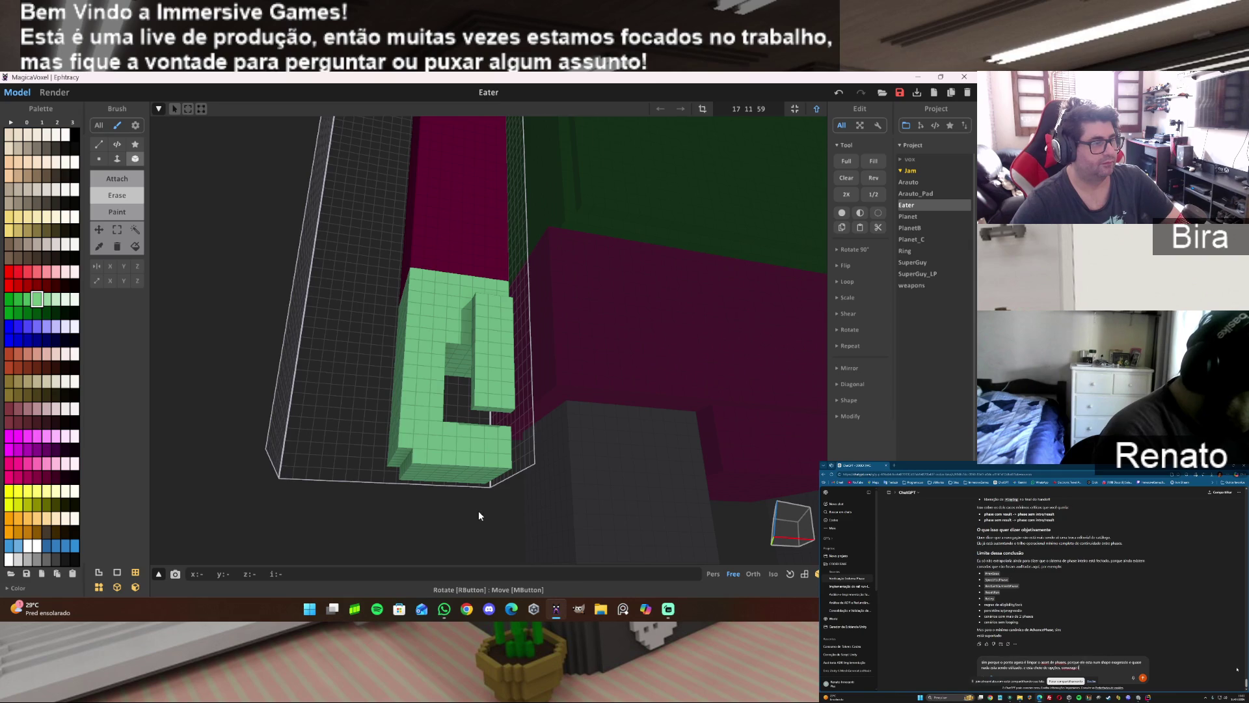
{"action": "scroll", "coordinate": [475, 511], "scroll_direction": "up", "scroll_amount": 2}
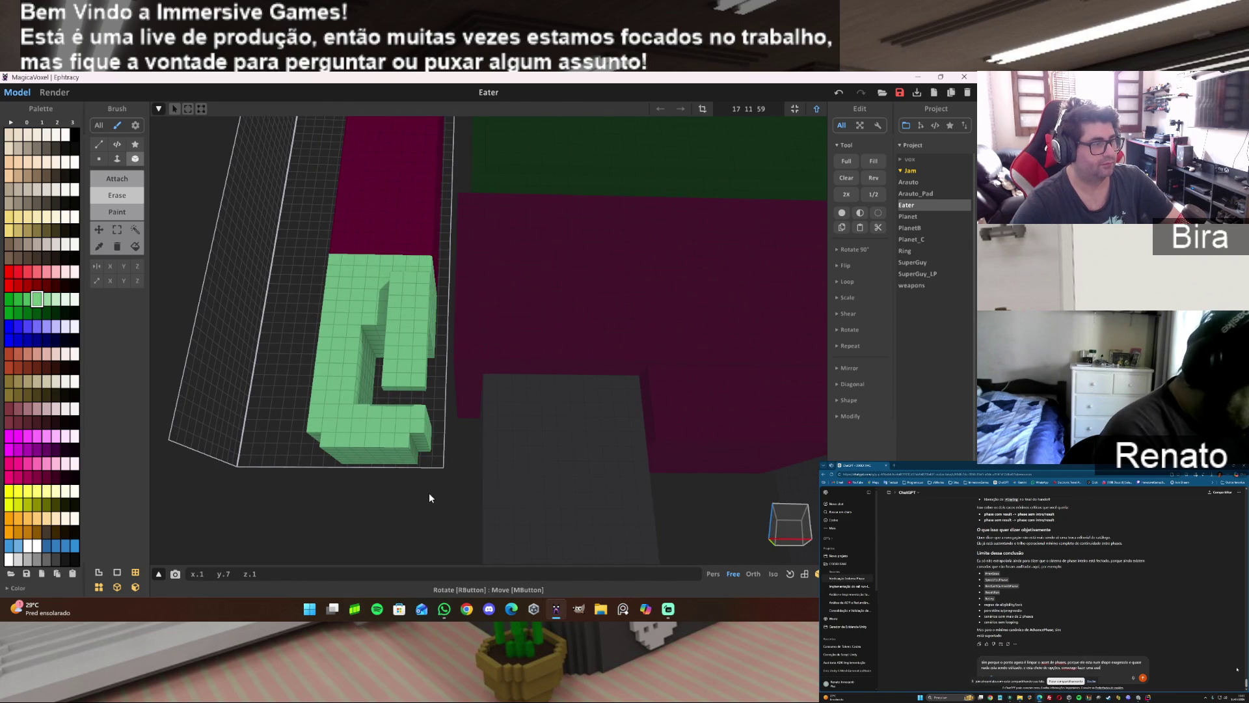
Exit voxel editing and delete the Eater's old right arm.
{"action": "mouse_move", "coordinate": [448, 463]}
{"action": "left_mouse_down"}
{"action": "mouse_move", "coordinate": [432, 466]}
{"action": "mouse_move", "coordinate": [443, 467]}
{"action": "left_mouse_up"}
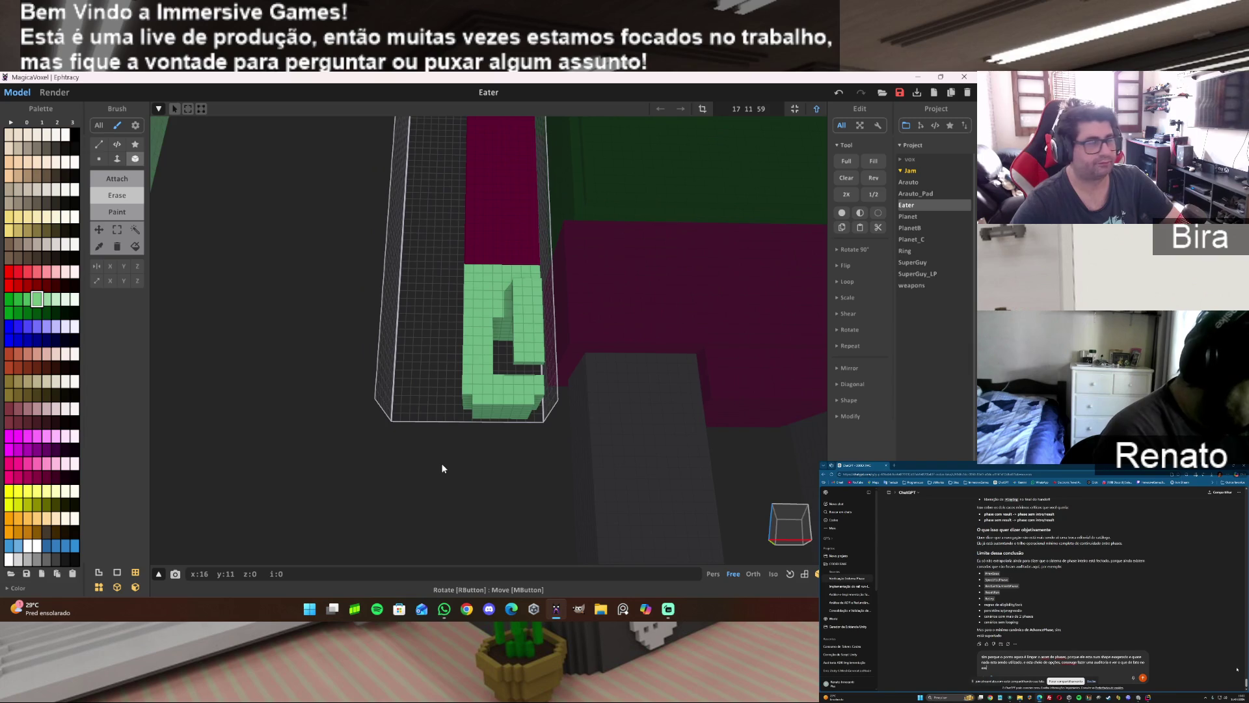
{"action": "scroll", "coordinate": [442, 468], "scroll_direction": "down", "scroll_amount": 3}
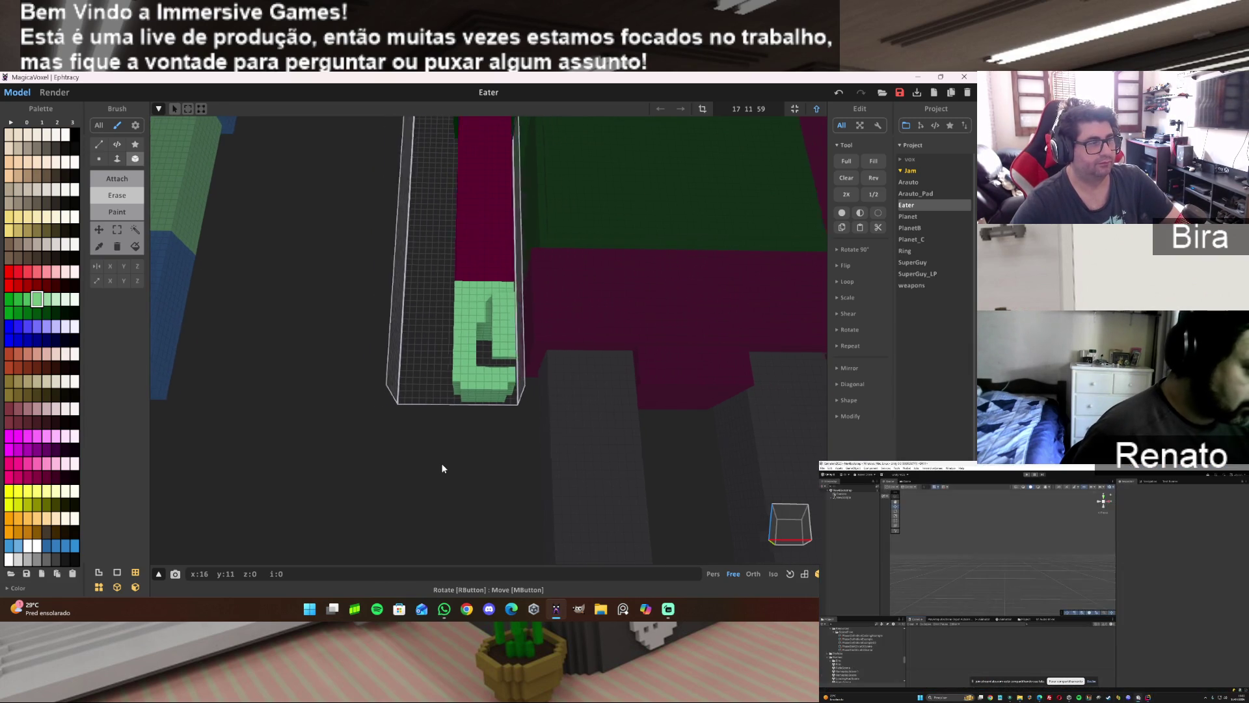
{"action": "left_click_drag", "start_coordinate": [443, 468], "coordinate": [442, 468]}
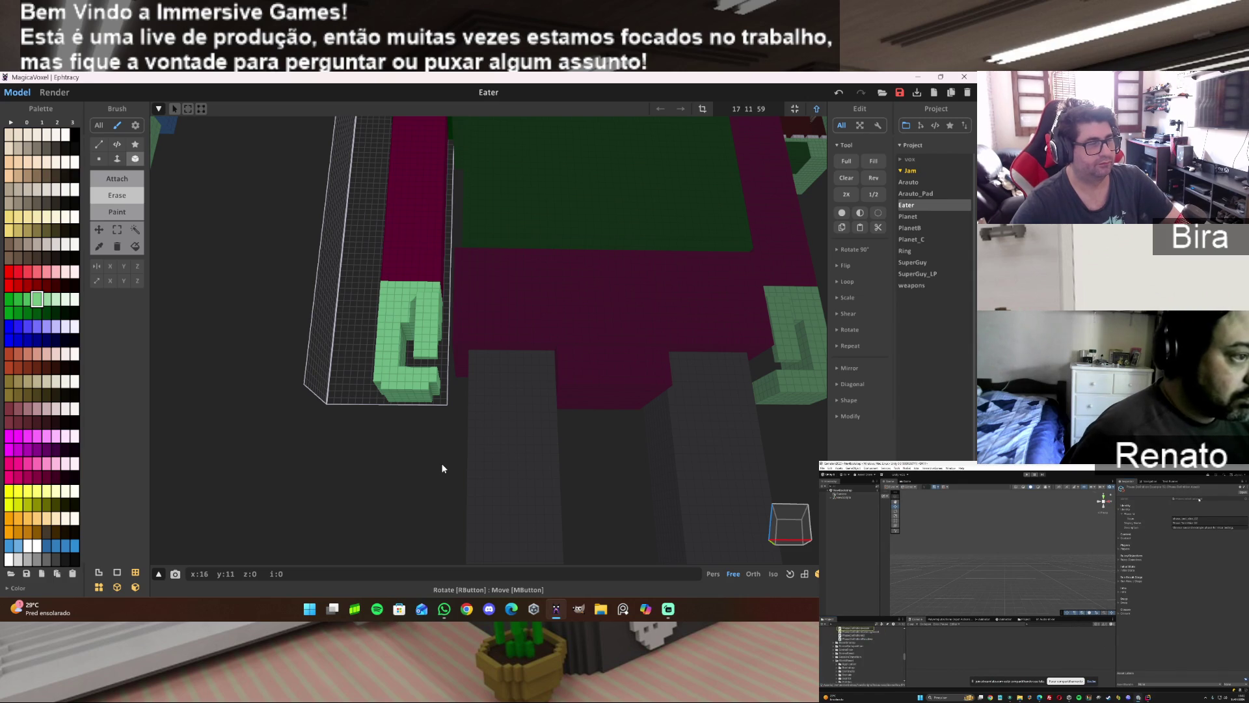
{"action": "scroll", "coordinate": [441, 462], "scroll_direction": "down", "scroll_amount": 2}
{"action": "scroll", "coordinate": [441, 463], "scroll_direction": "down", "scroll_amount": 2}
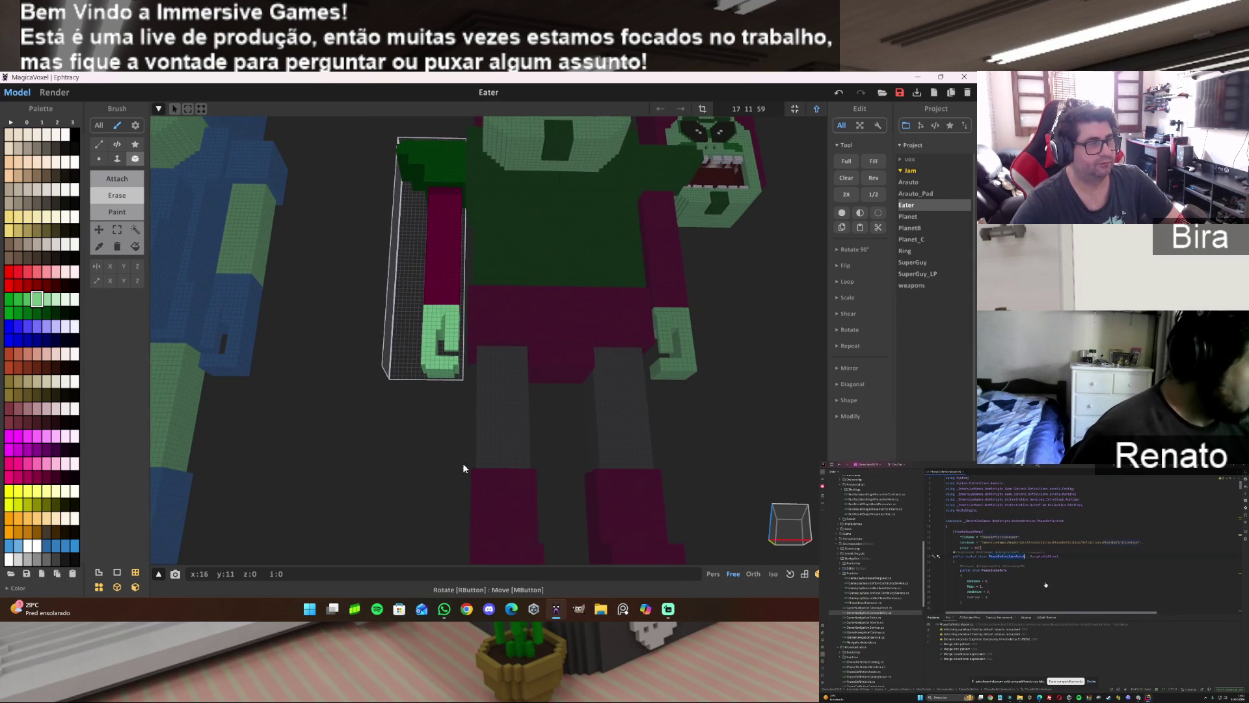
{"action": "left_click", "coordinate": [817, 109]}
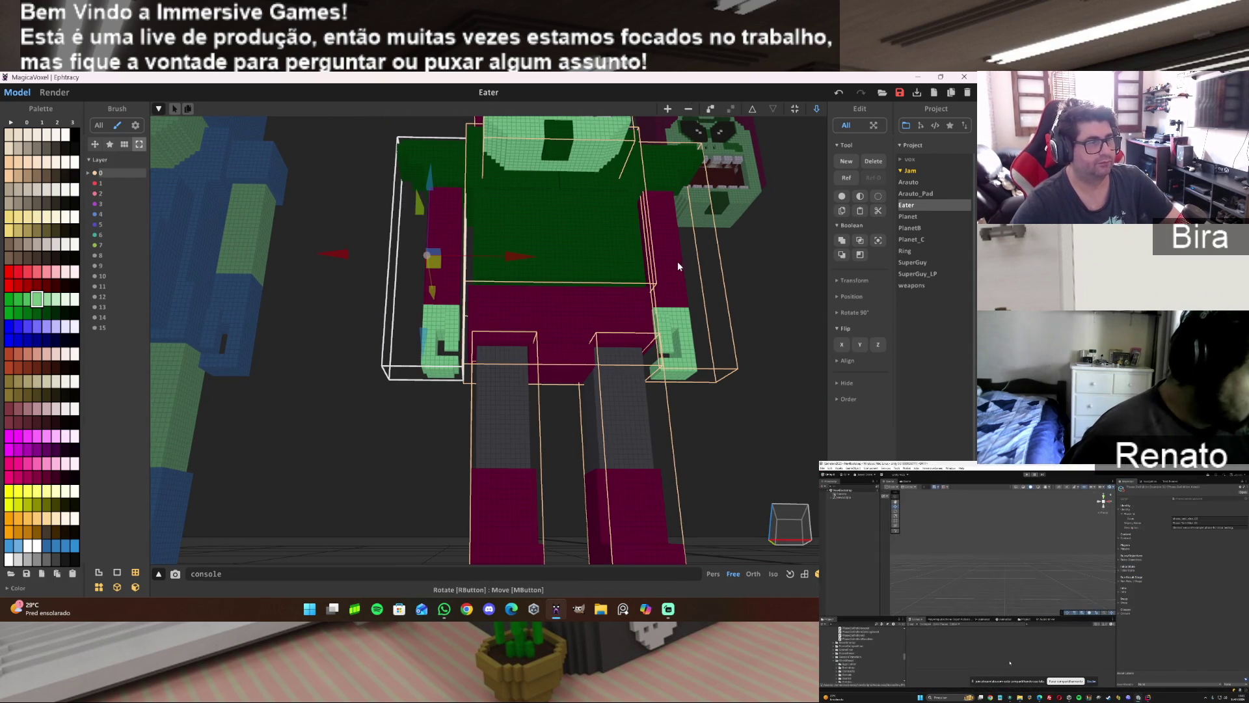
{"action": "left_click", "coordinate": [674, 262]}
{"action": "key", "text": "Delete"}
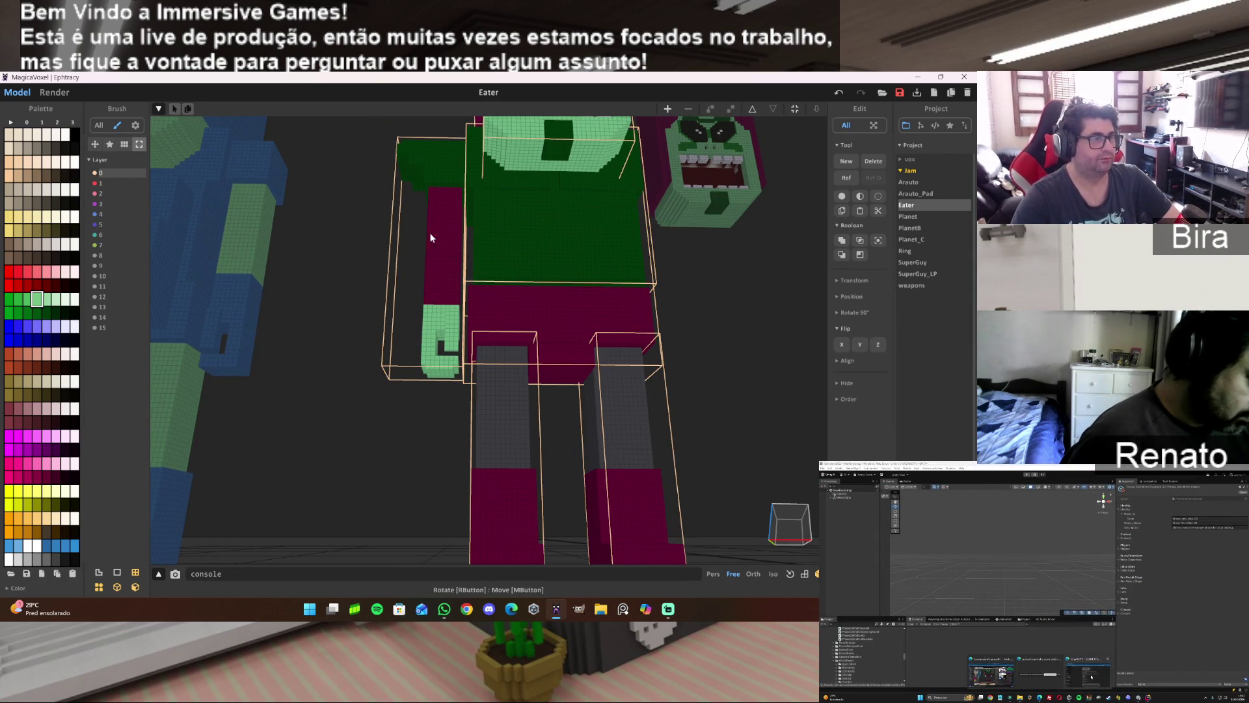
Copy the reshaped left arm to the right shoulder, flip it on X, and slide it against the body.
{"action": "left_click", "coordinate": [454, 284]}
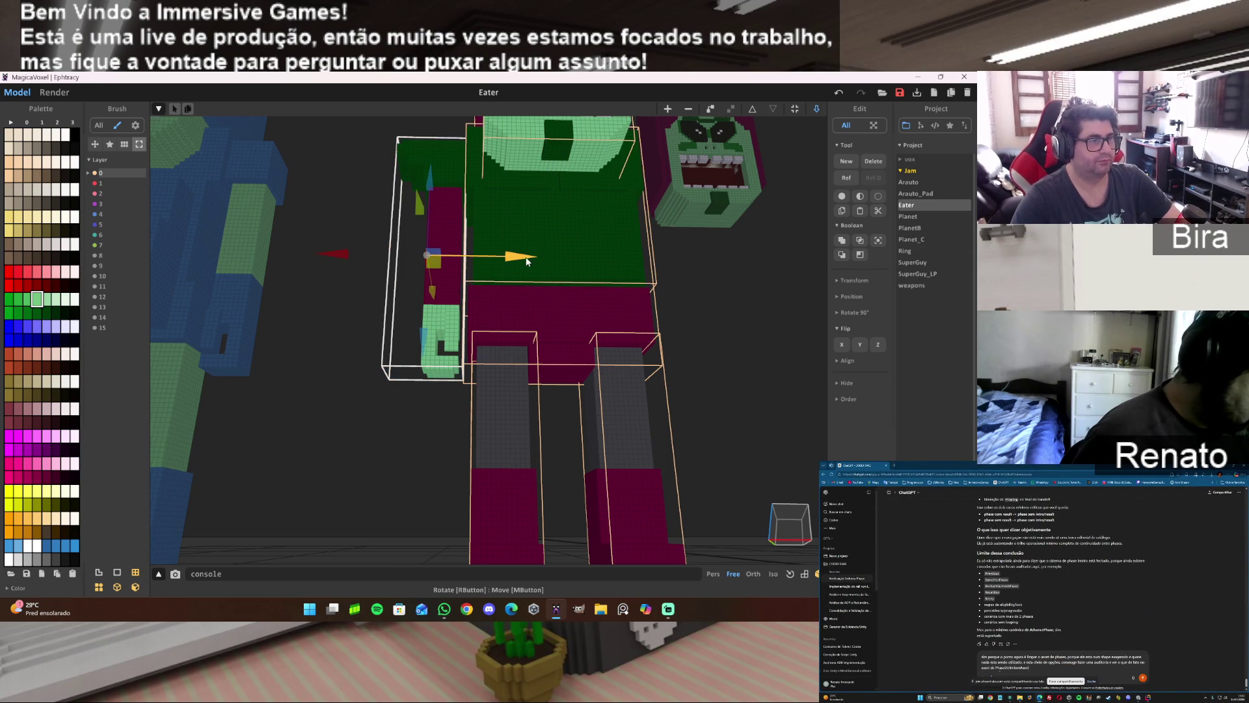
{"action": "left_click_drag", "start_coordinate": [514, 256], "coordinate": [783, 259]}
{"action": "left_click", "coordinate": [842, 344]}
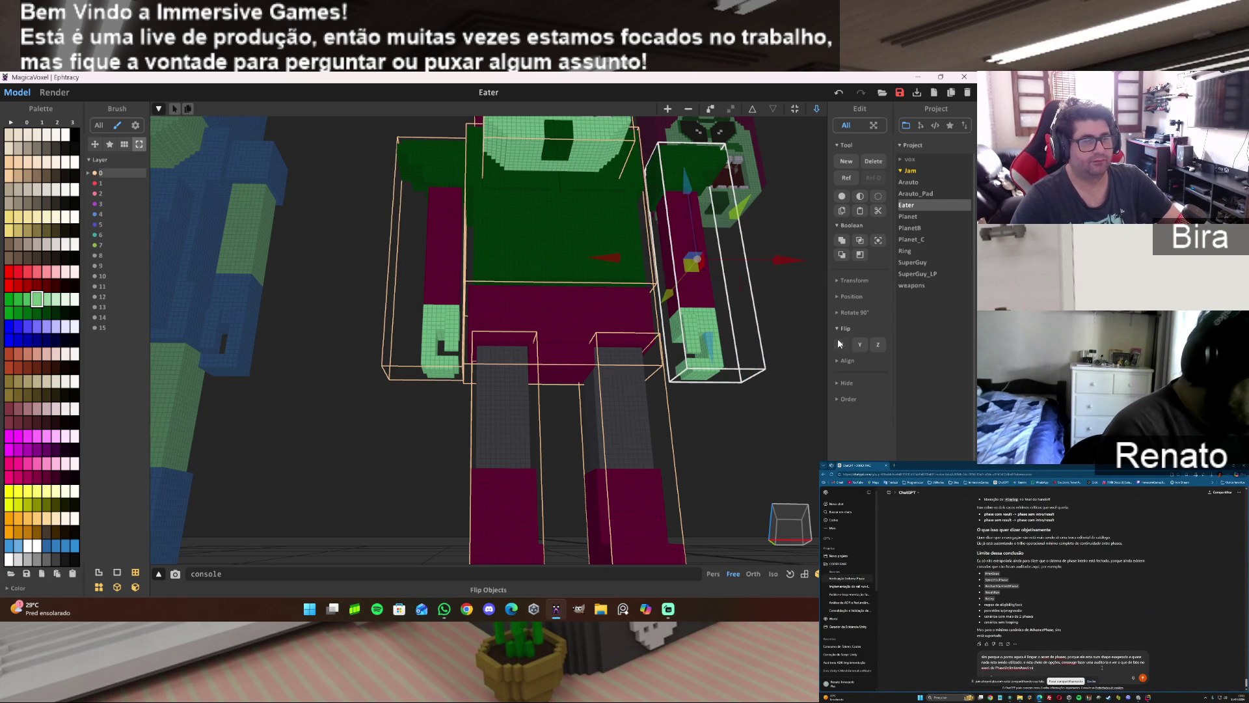
{"action": "left_click_drag", "start_coordinate": [802, 266], "coordinate": [795, 322]}
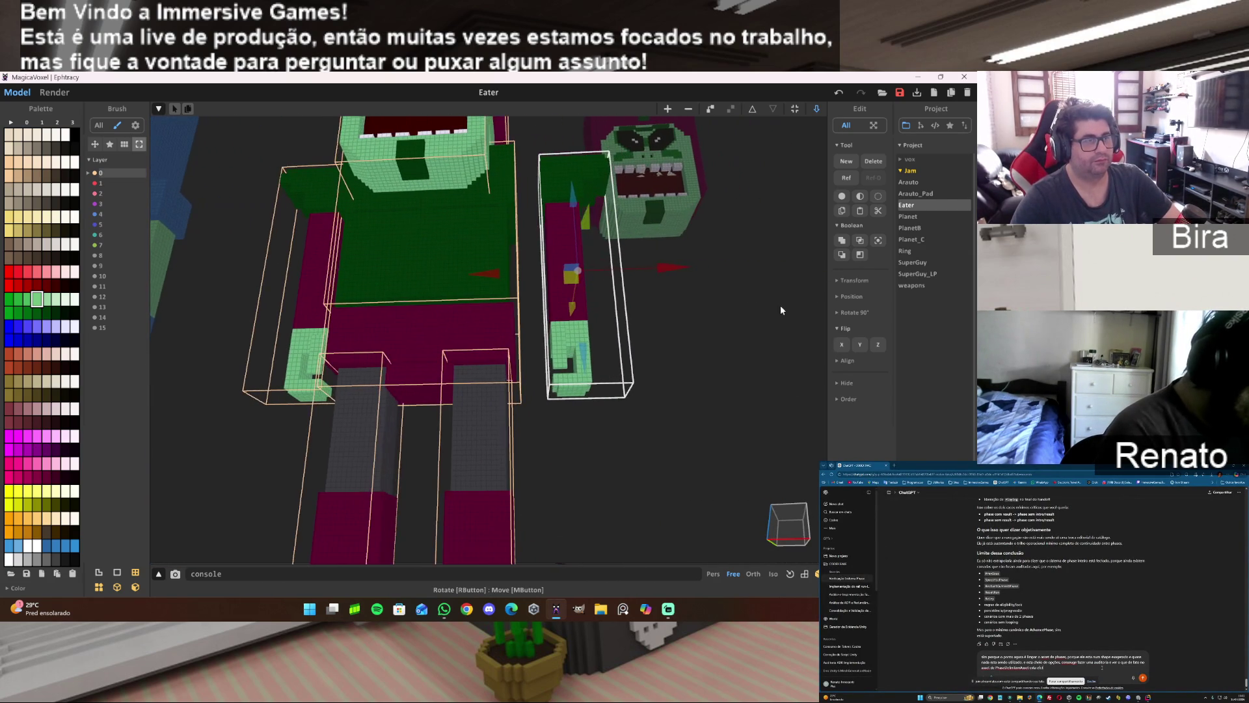
{"action": "left_click_drag", "start_coordinate": [675, 270], "coordinate": [647, 273]}
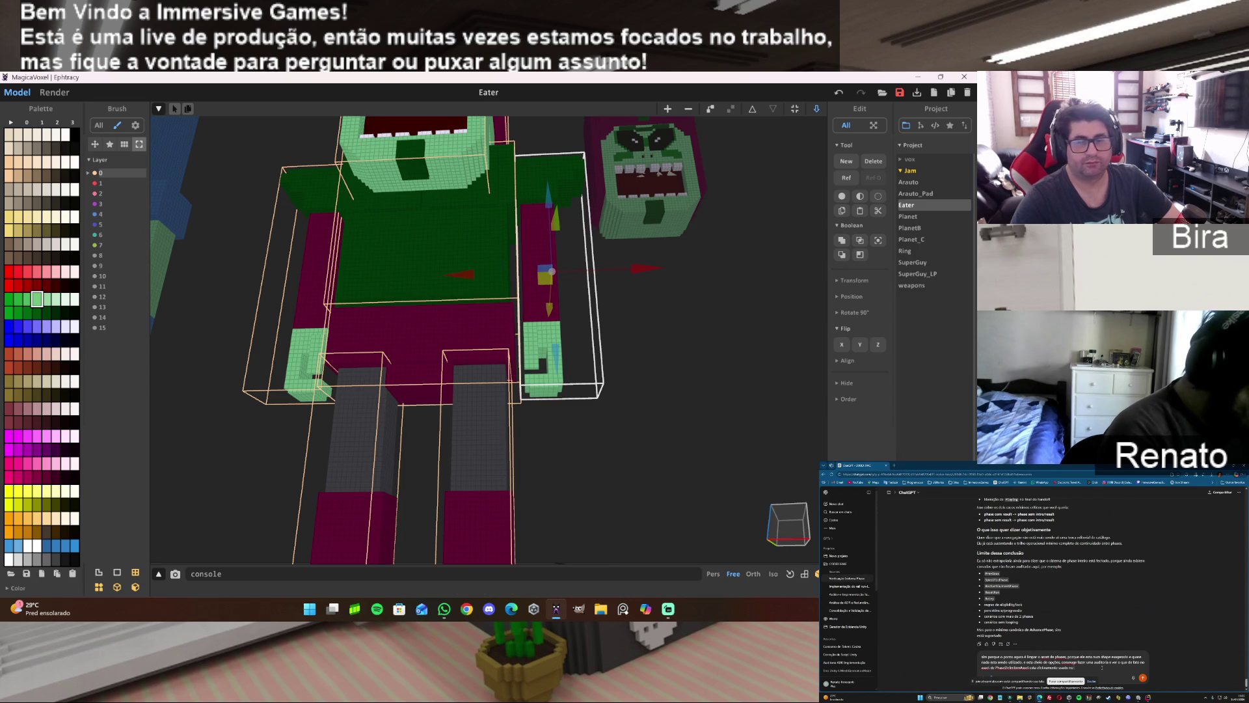
Finish the follow-up question in the ChatGPT window and send it.
{"action": "left_click", "coordinate": [1101, 668]}
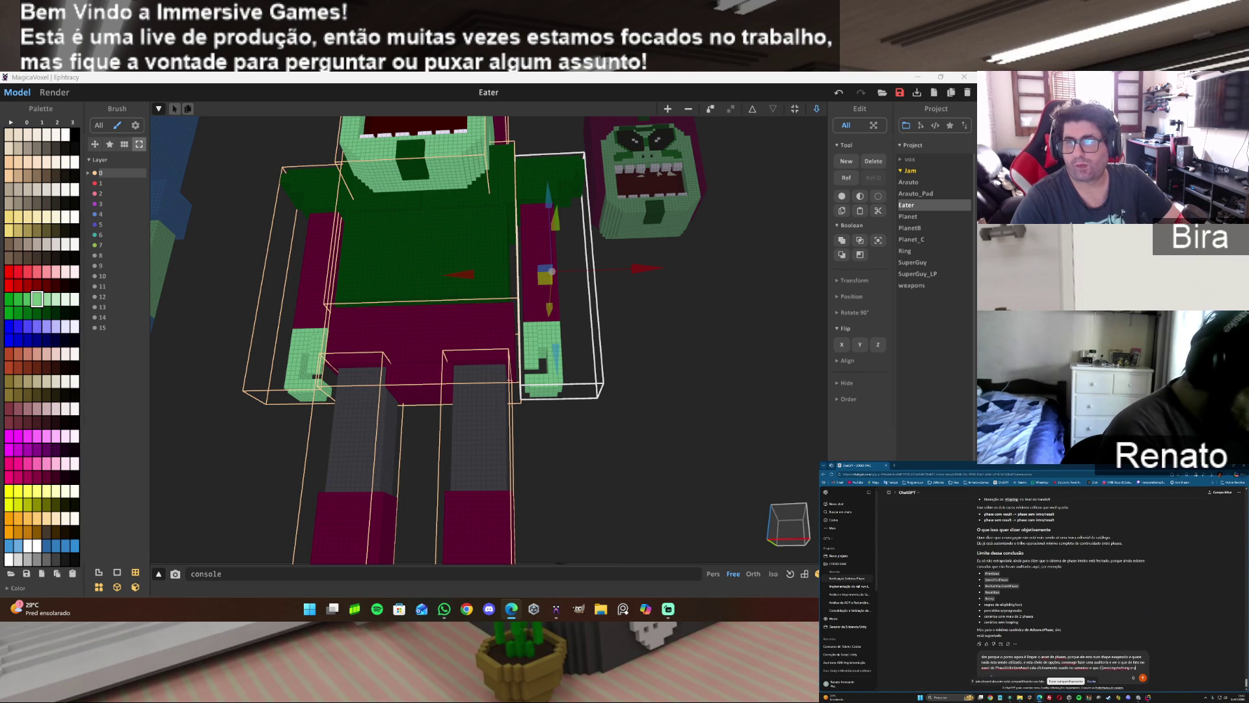
{"action": "type", "text": "para"}
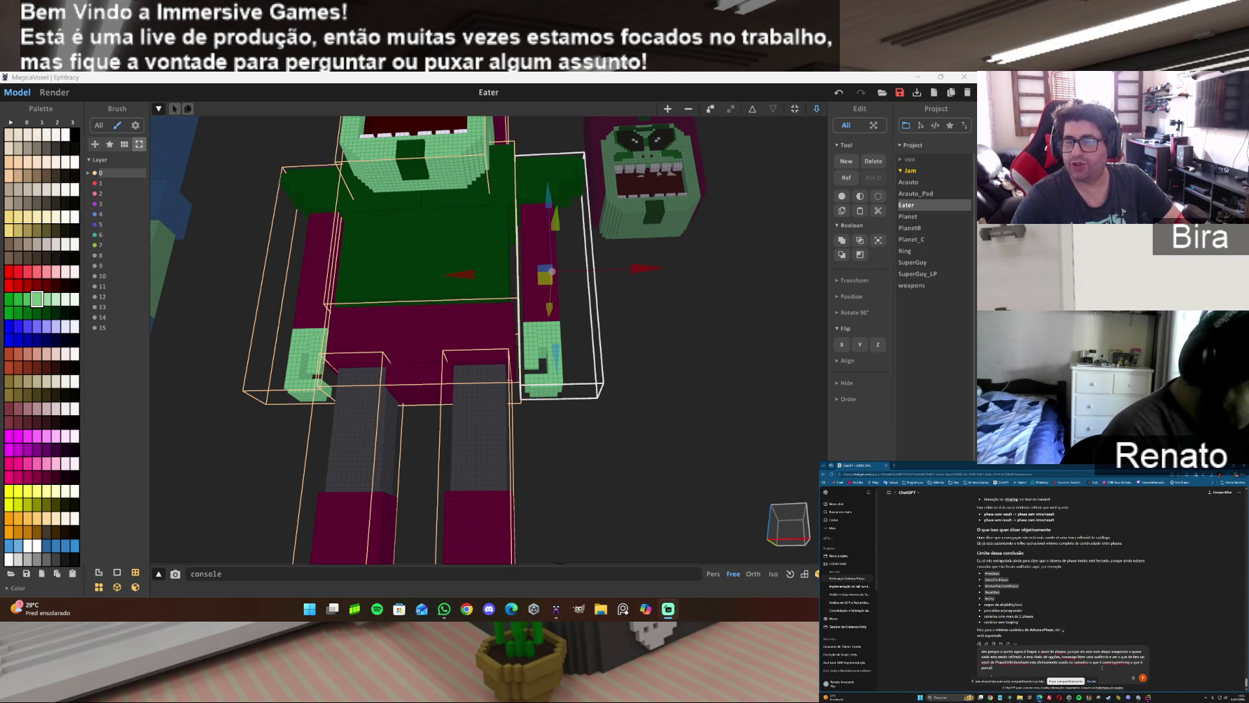
{"action": "key", "text": "Return"}
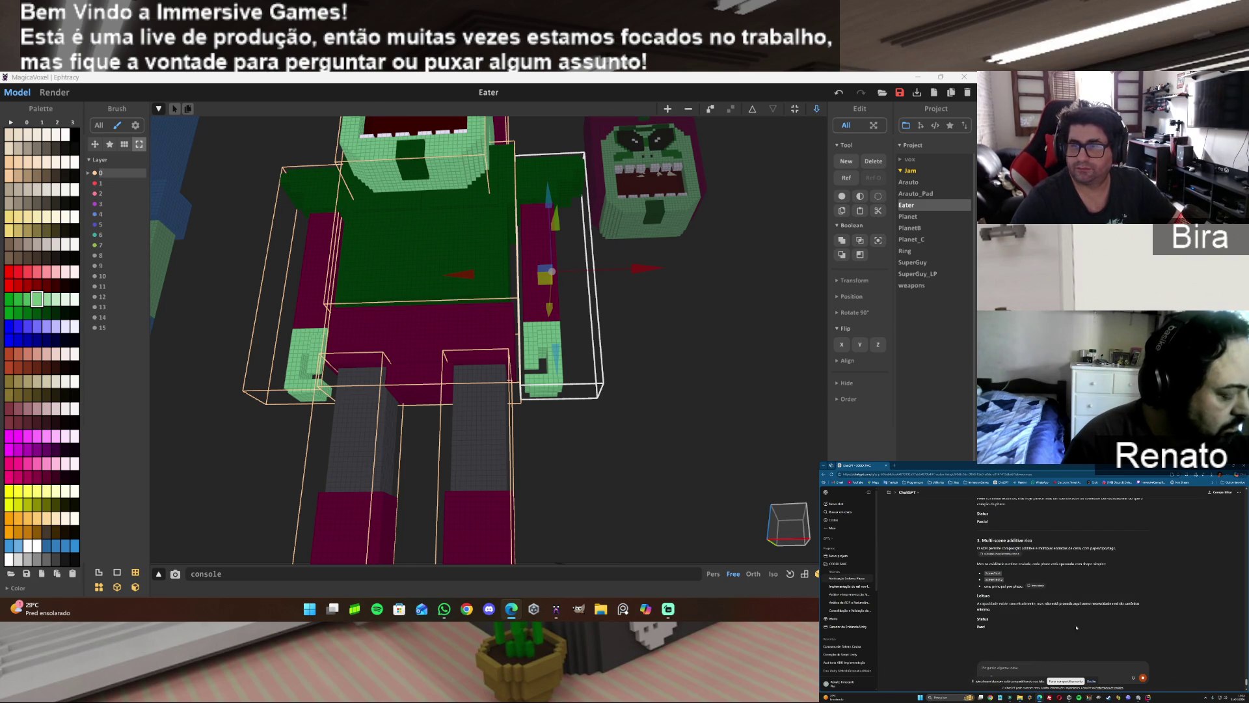
Draft a ChatGPT prompt starting 'ok faça' asking for a table where larger ADR decisions override smaller ones.
{"action": "type", "text": "ok faça"}
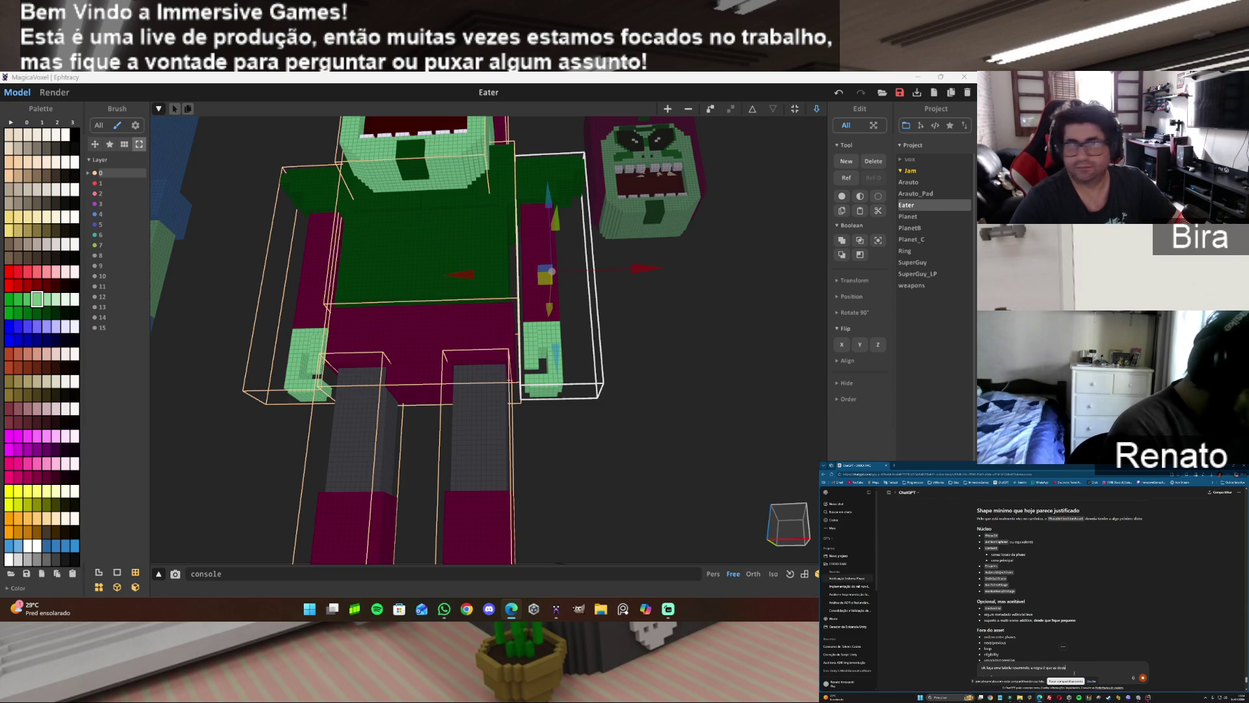
{"action": "type", "text": "DR maior"}
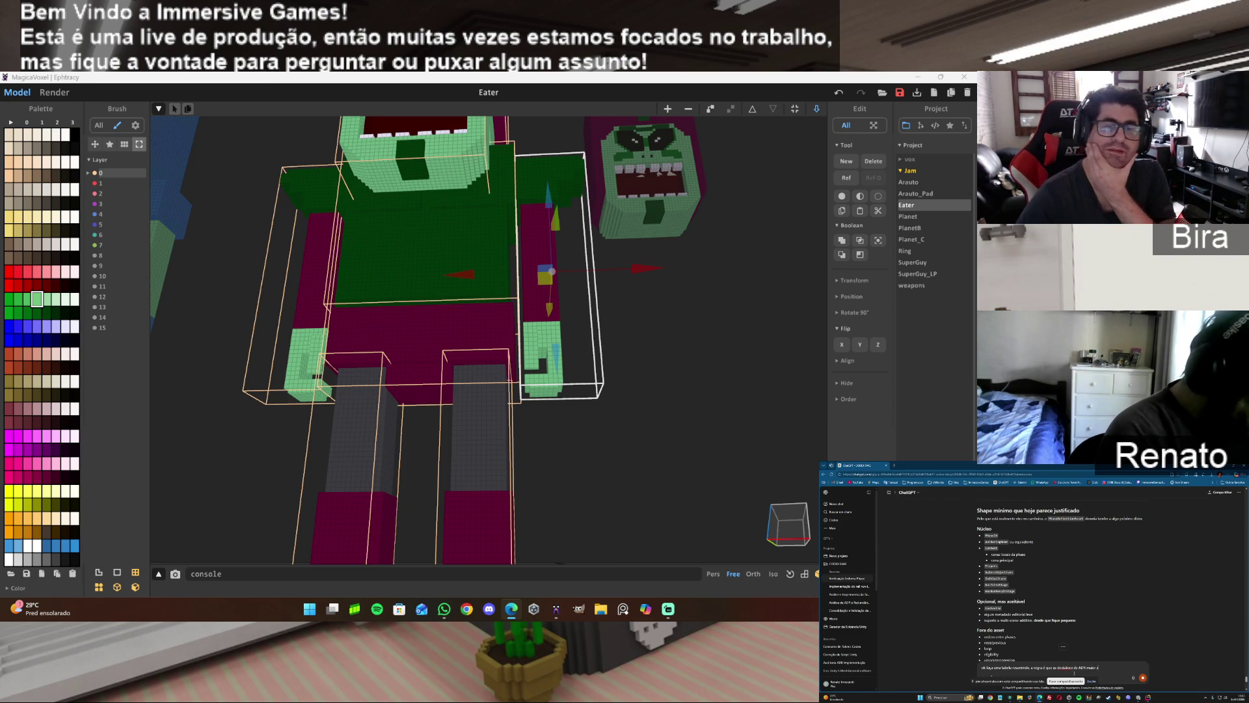
{"action": "type", "text": " subistitui as de AD"}
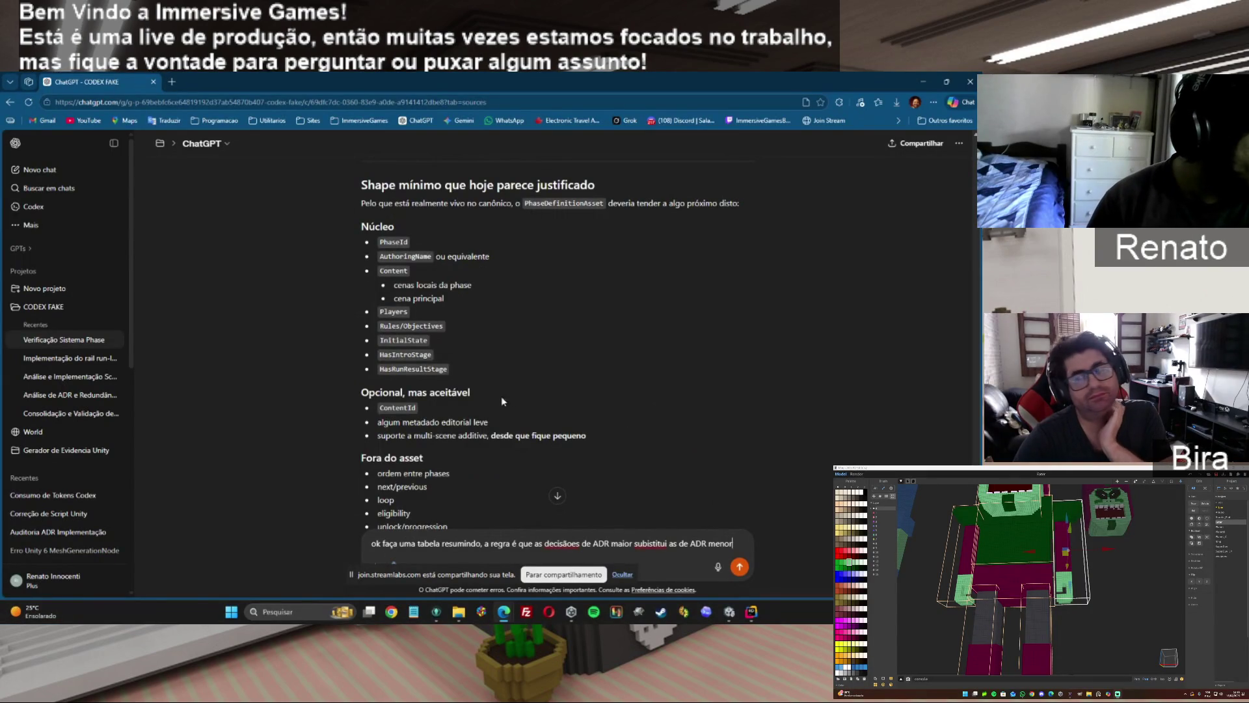
Send the request for the table of what stays in or leaves PhaseDefinitionAsset.
{"action": "left_click", "coordinate": [739, 566]}
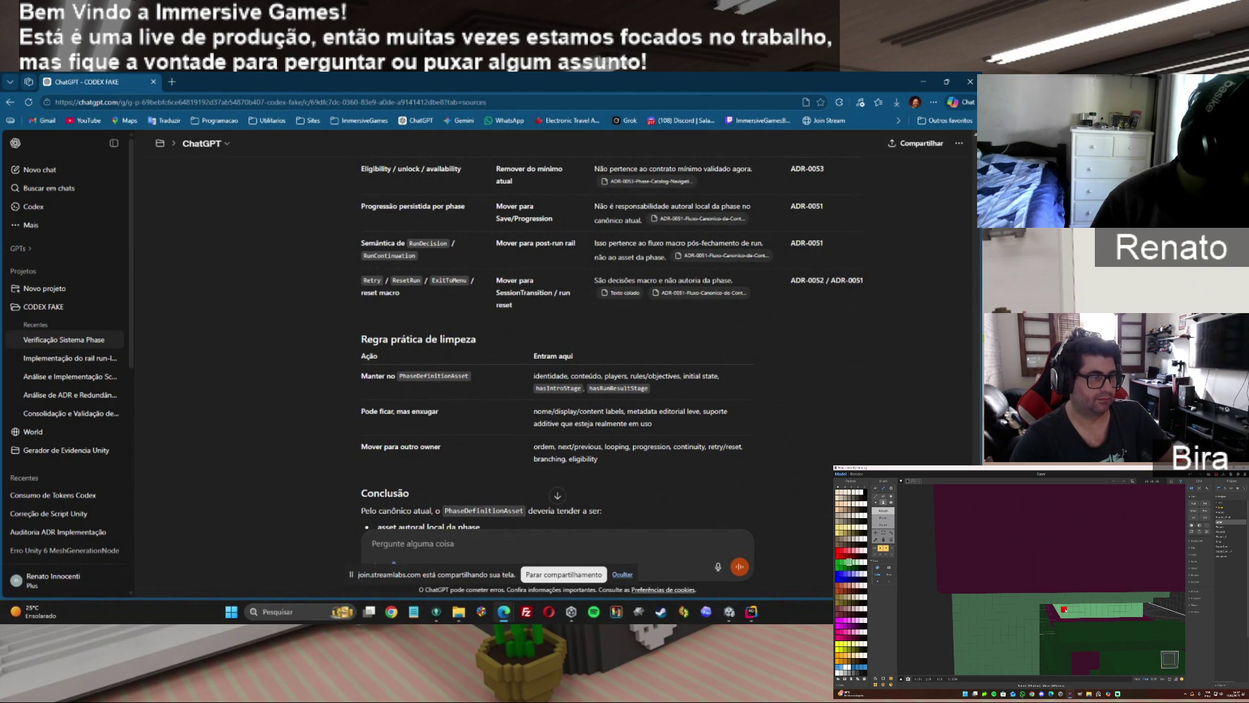
Ask ChatGPT for the minimal shape keeping only canonical fields, then draft 'gere o arquivo enxugado final'.
{"action": "scroll", "coordinate": [557, 326], "scroll_direction": "down", "scroll_amount": 3}
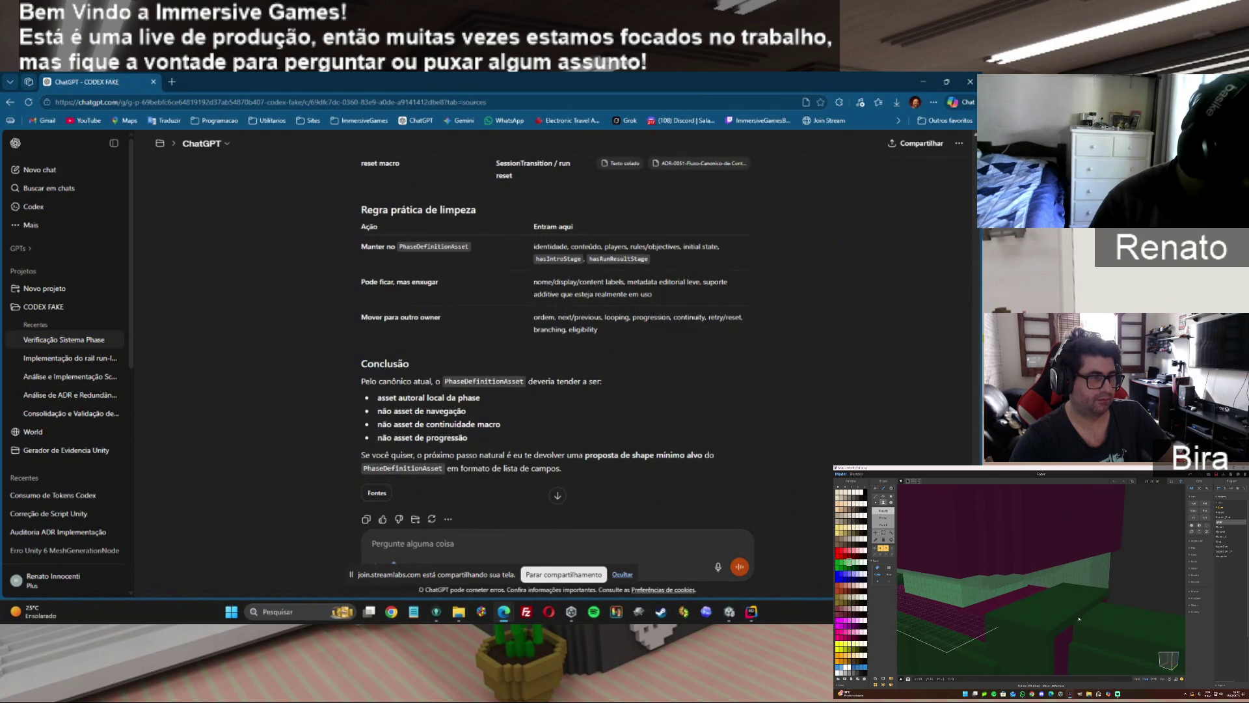
{"action": "scroll", "coordinate": [557, 358], "scroll_direction": "down", "scroll_amount": 1}
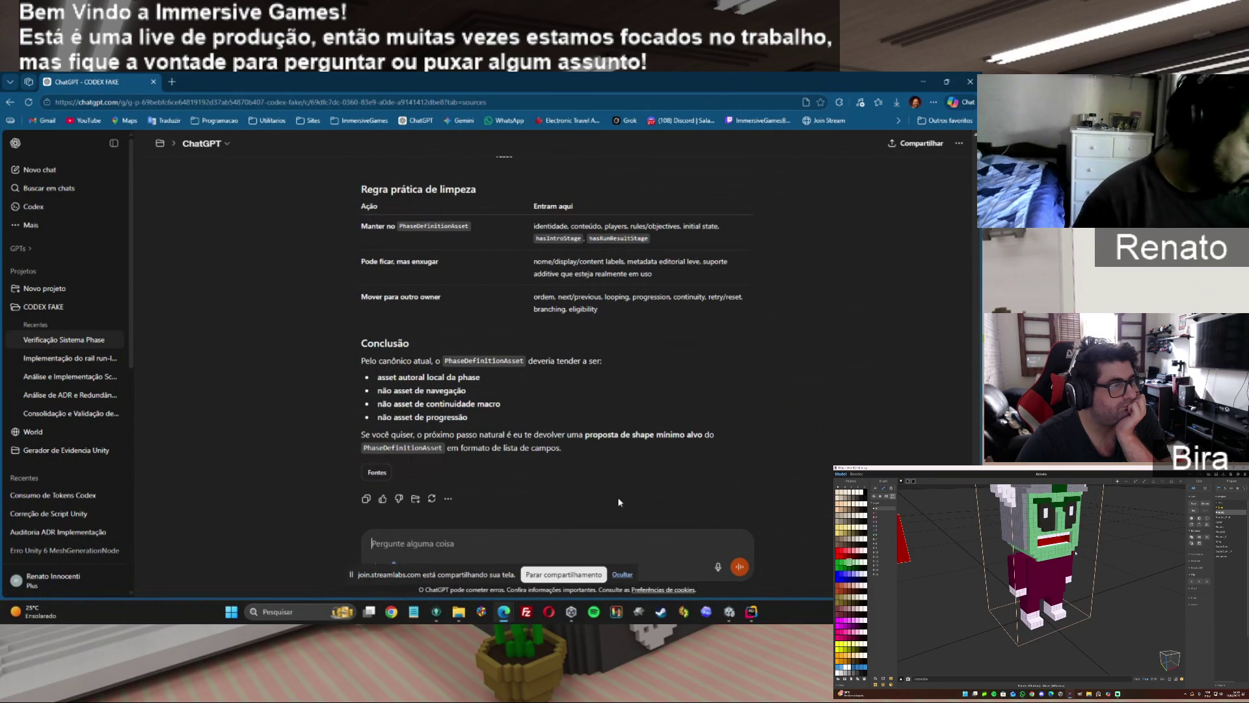
{"action": "type", "text": "vamos de "}
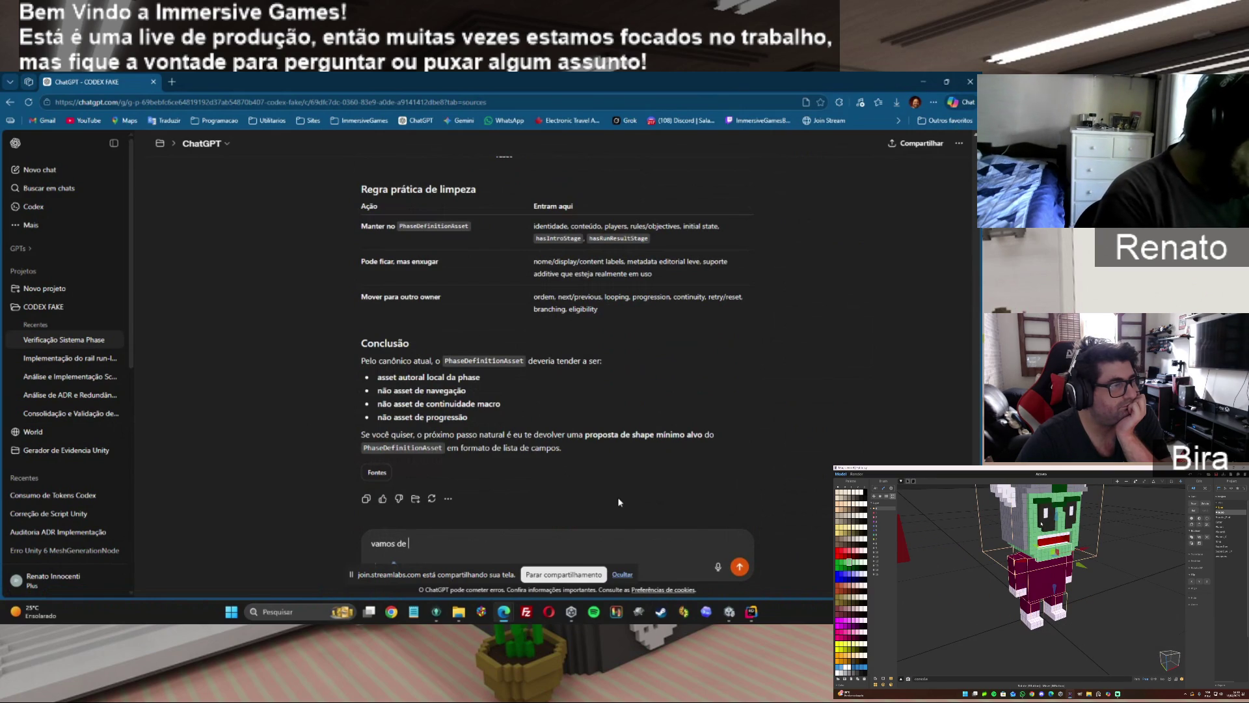
{"action": "type", "text": "shape mini"}
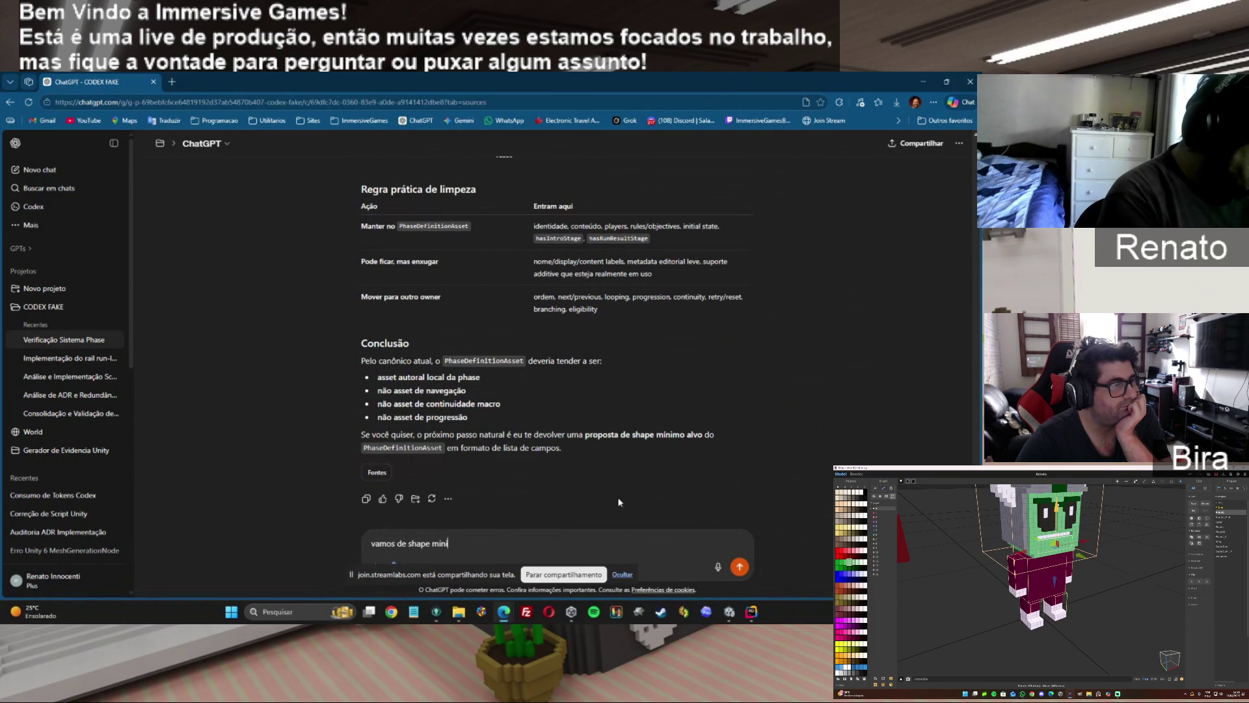
{"action": "type", "text": "mo, e "}
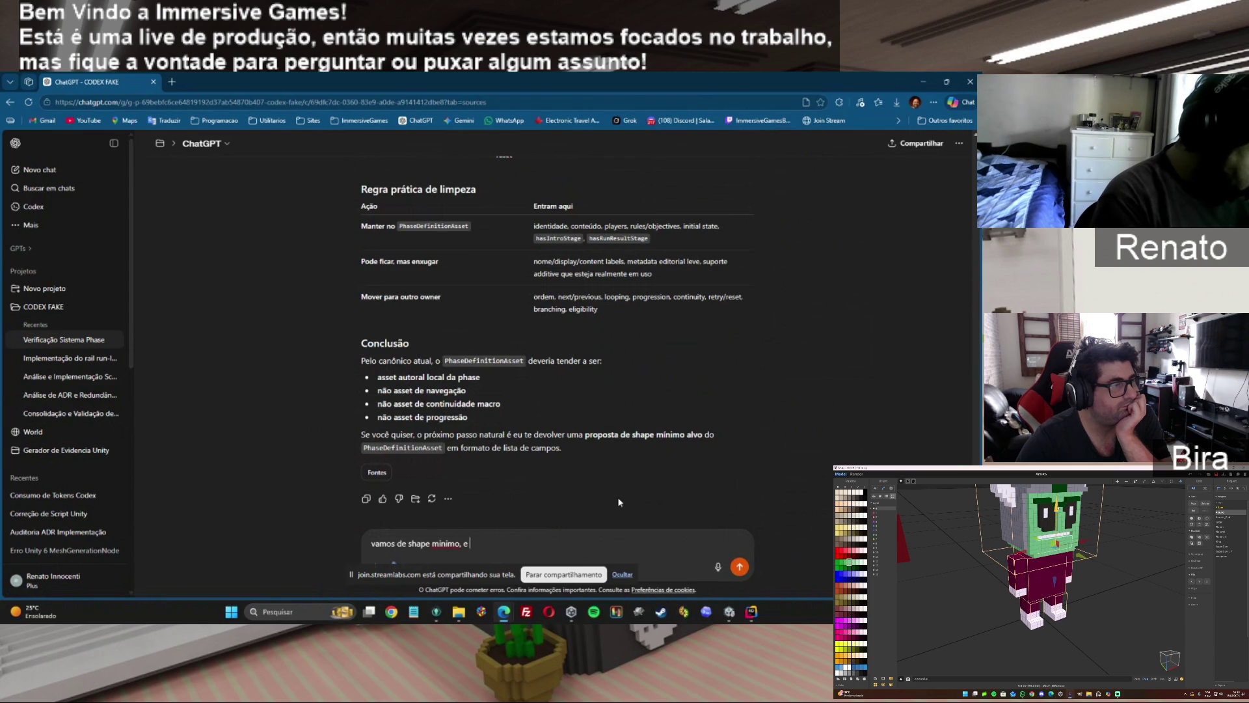
{"action": "type", "text": "remover o que"}
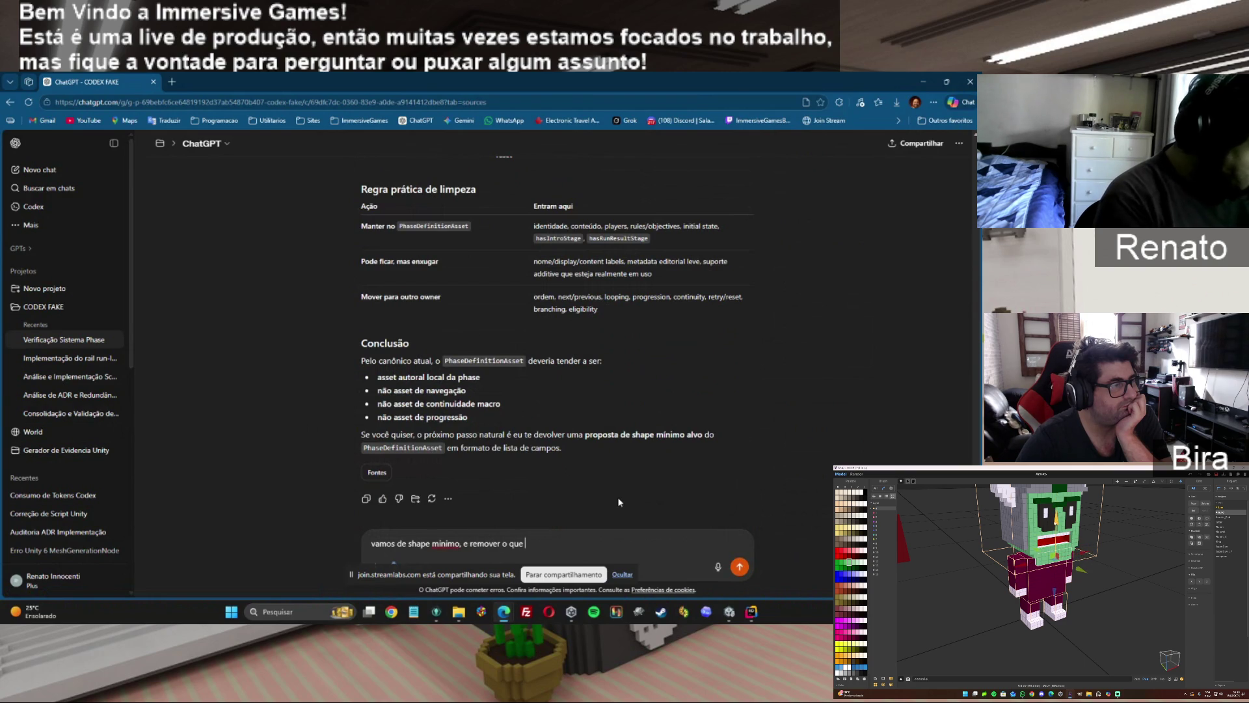
{"action": "type", "text": " de fato"}
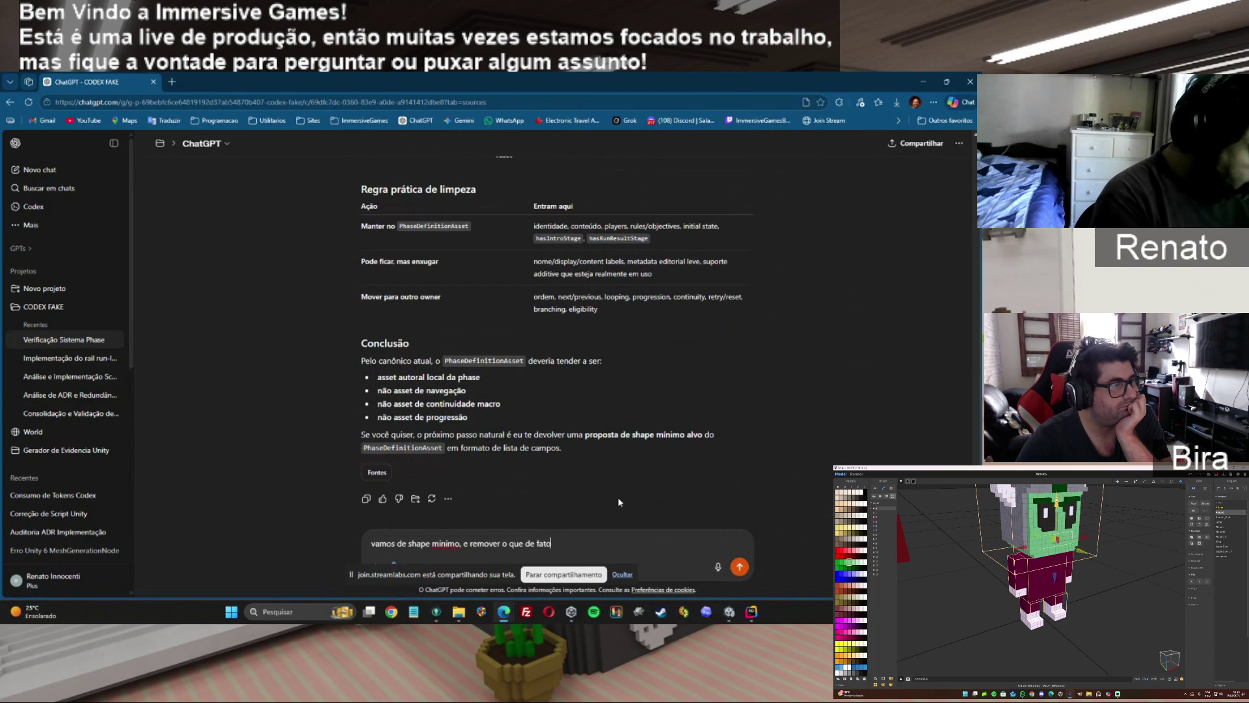
{"action": "type", "text": " não é usad"}
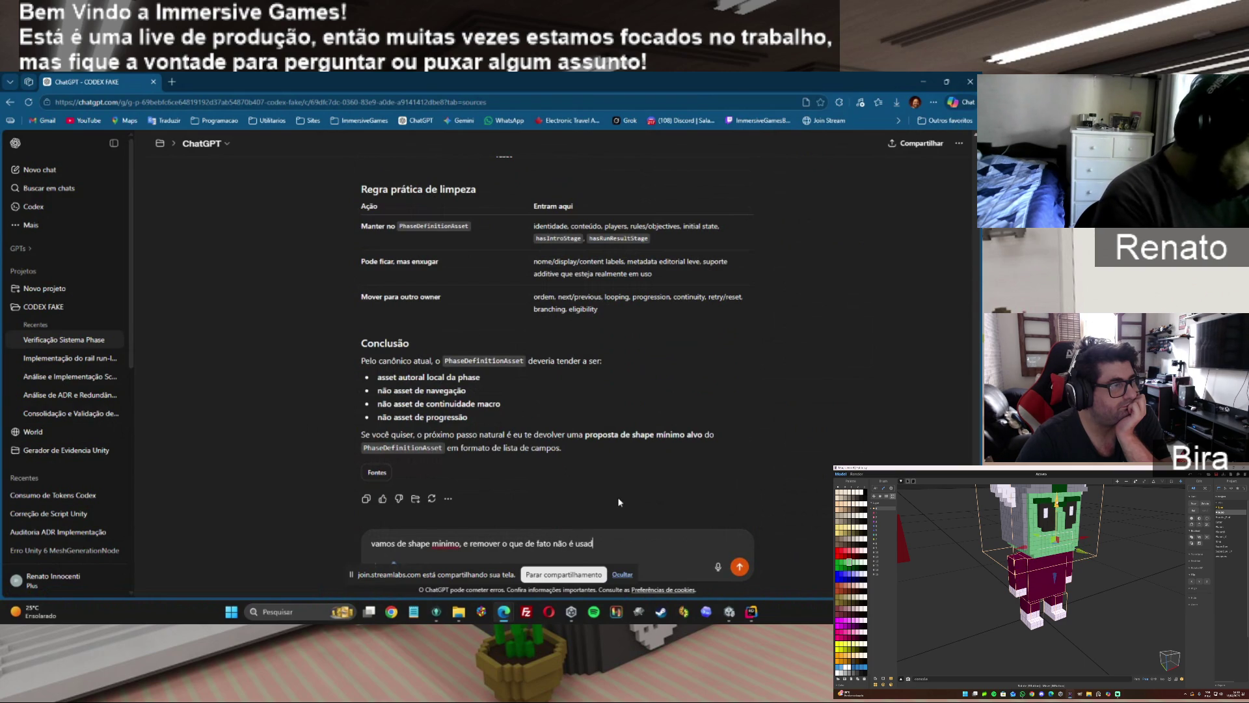
{"action": "type", "text": "o por exempl"}
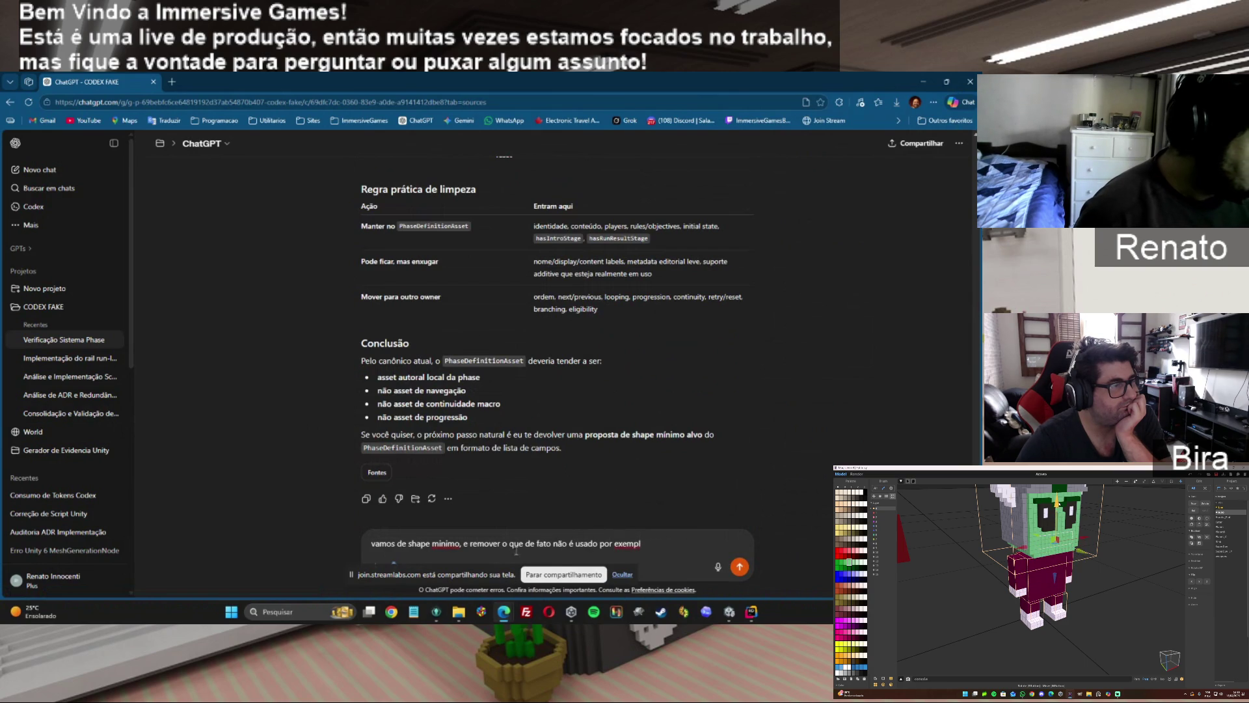
{"action": "left_click_drag", "start_coordinate": [640, 544], "coordinate": [464, 543]}
{"action": "type", "text": "mante"}
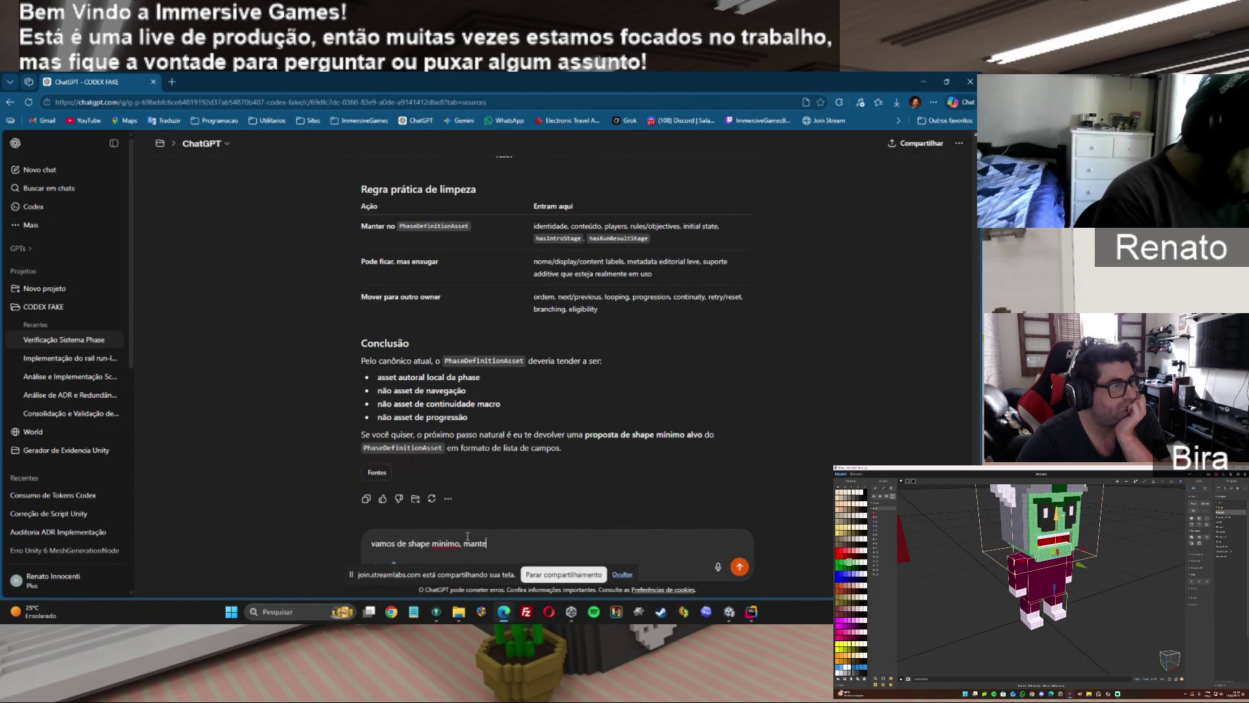
{"action": "type", "text": "r só o que de f"}
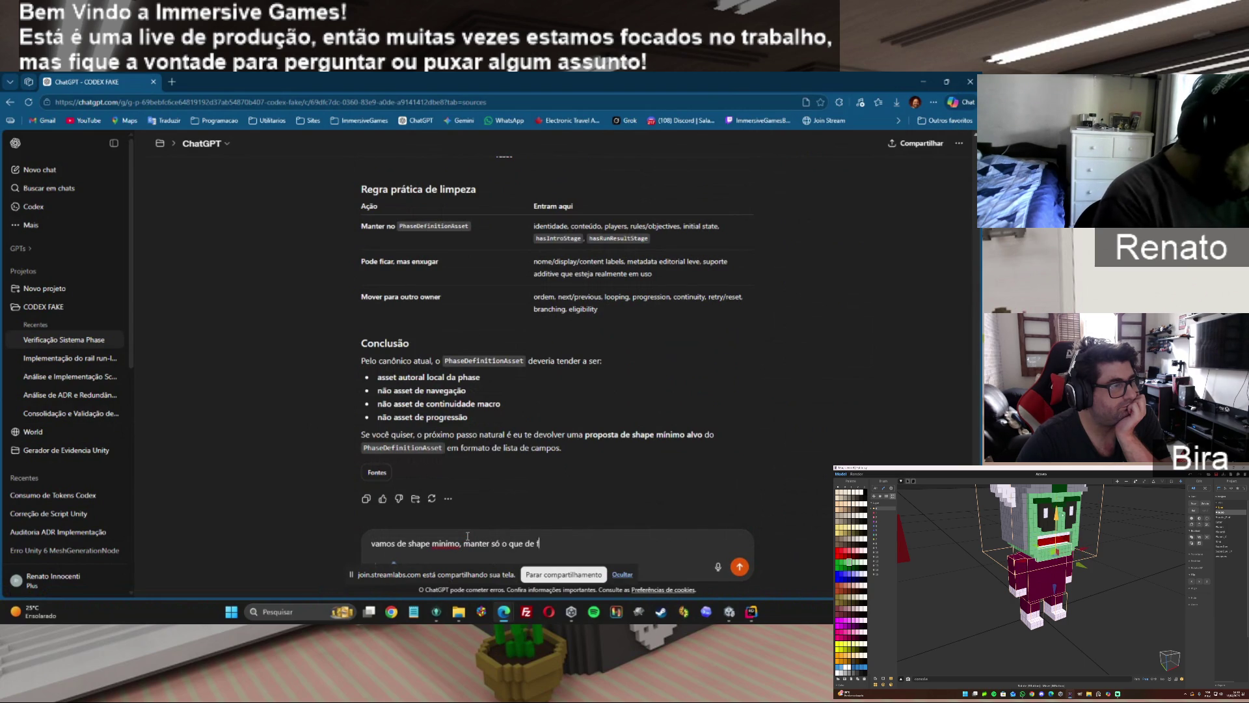
{"action": "type", "text": "ato esta no c"}
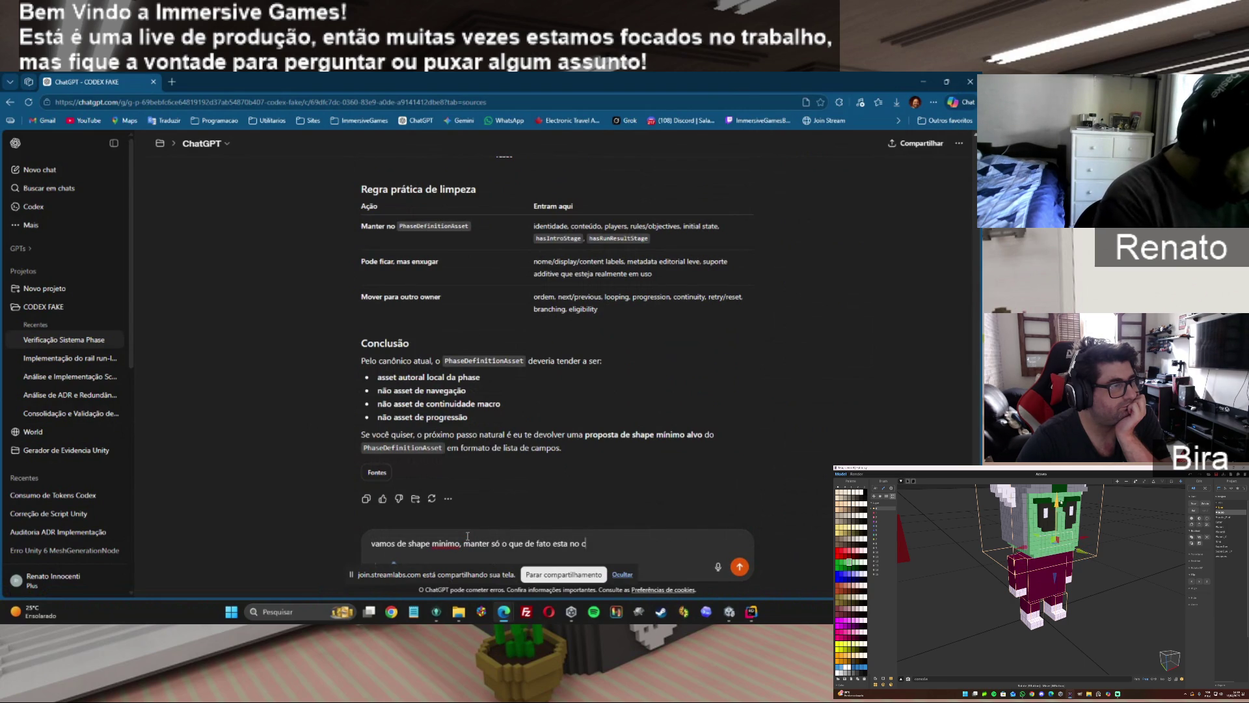
{"action": "type", "text": "anonico."}
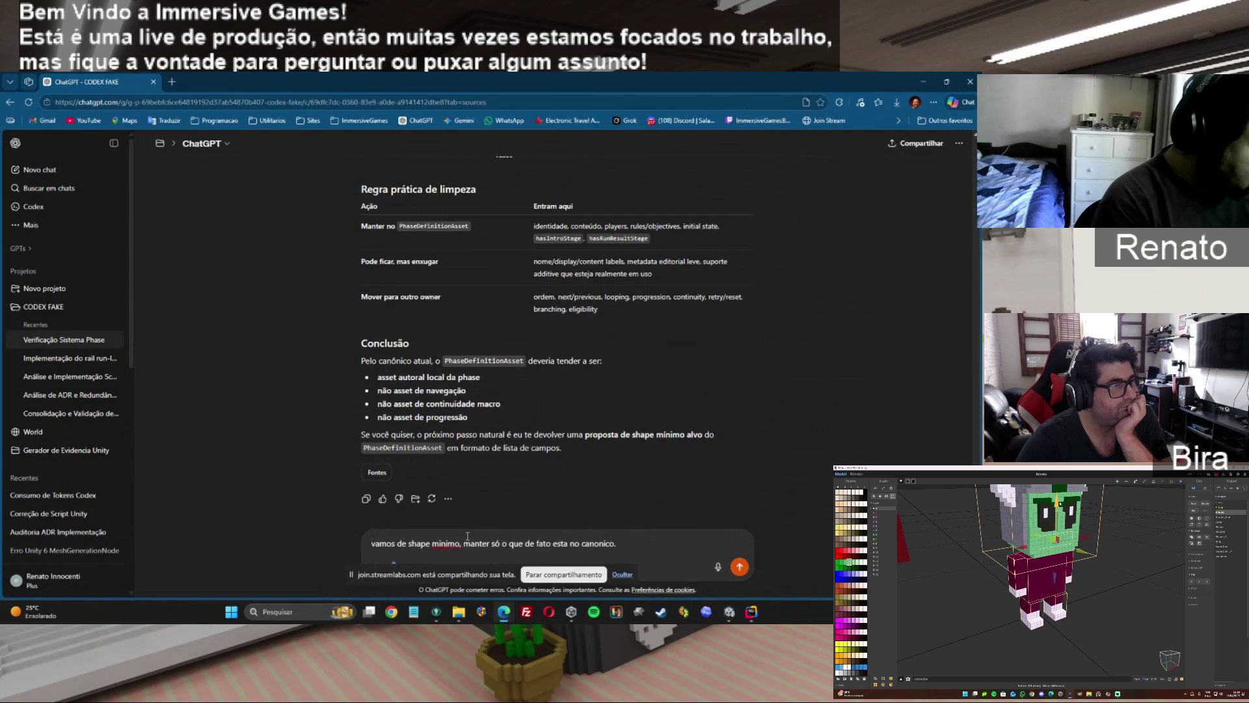
{"action": "key", "text": "Return"}
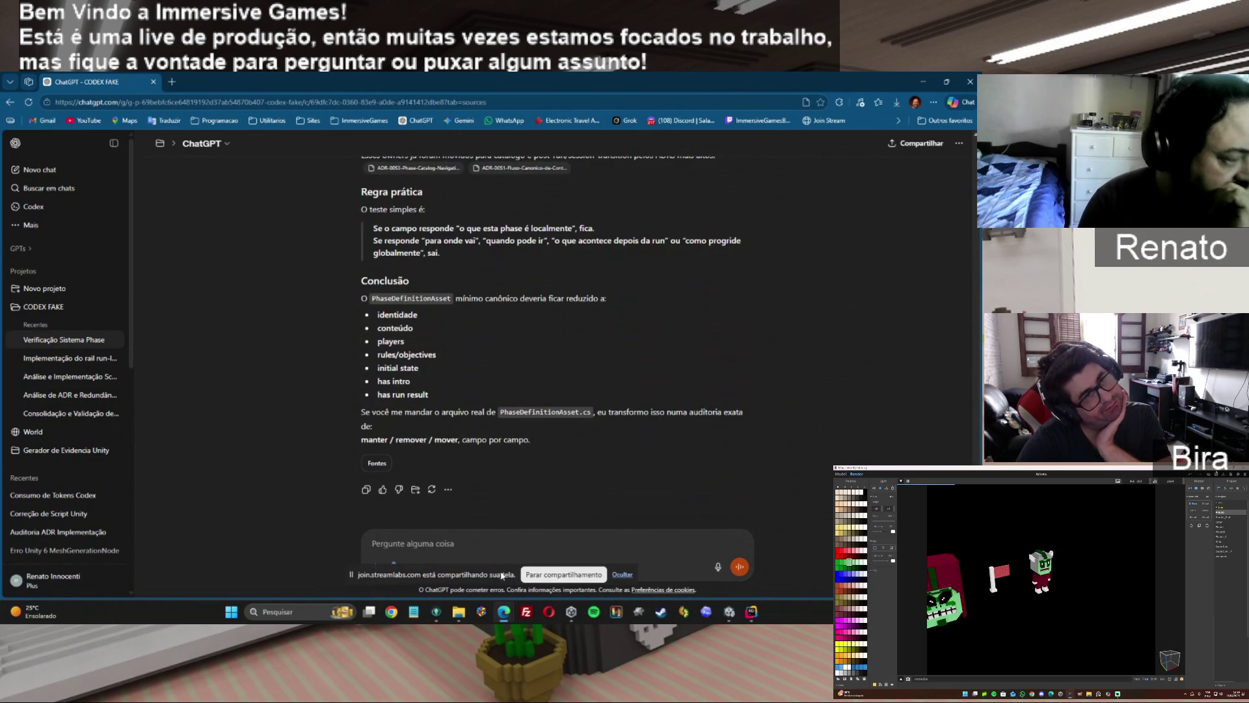
{"action": "type", "text": "ge"}
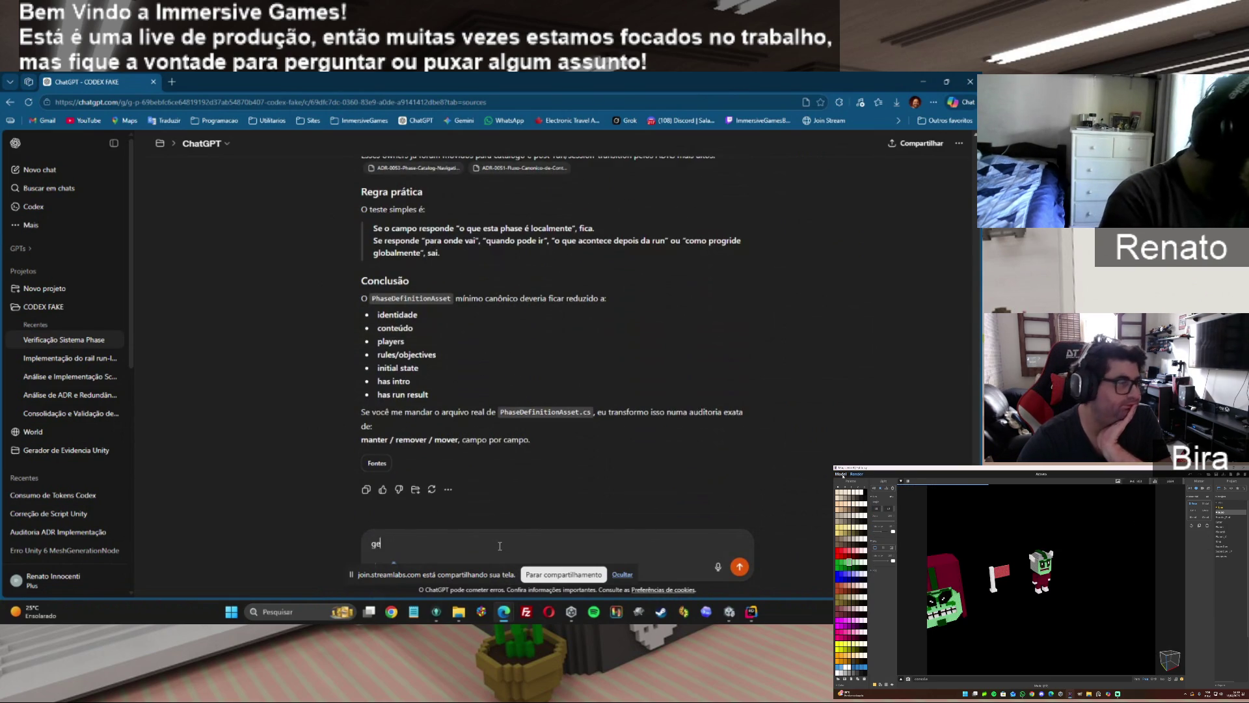
{"action": "type", "text": "re o arquivo"}
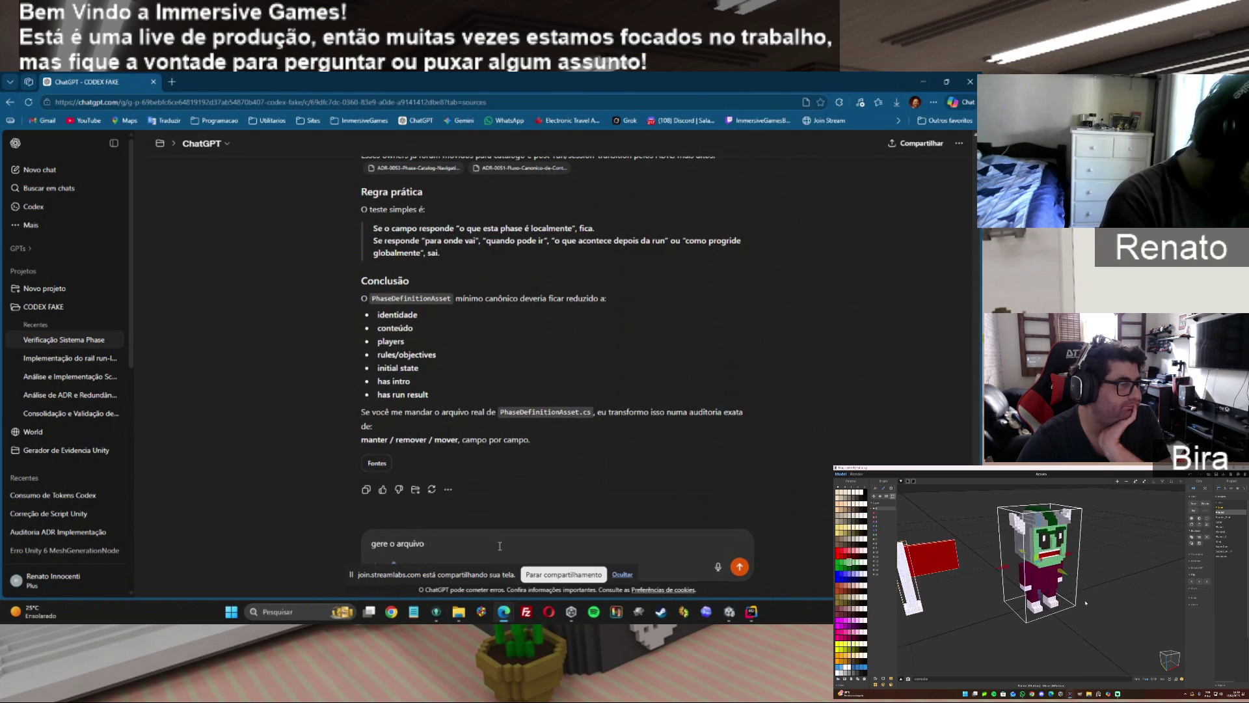
{"action": "type", "text": " enxugado final"}
Send 'gere o arquivo enxugado final' and bring up PhaseDefinitionAsset.cs in Rider.
{"action": "key", "text": "Return"}
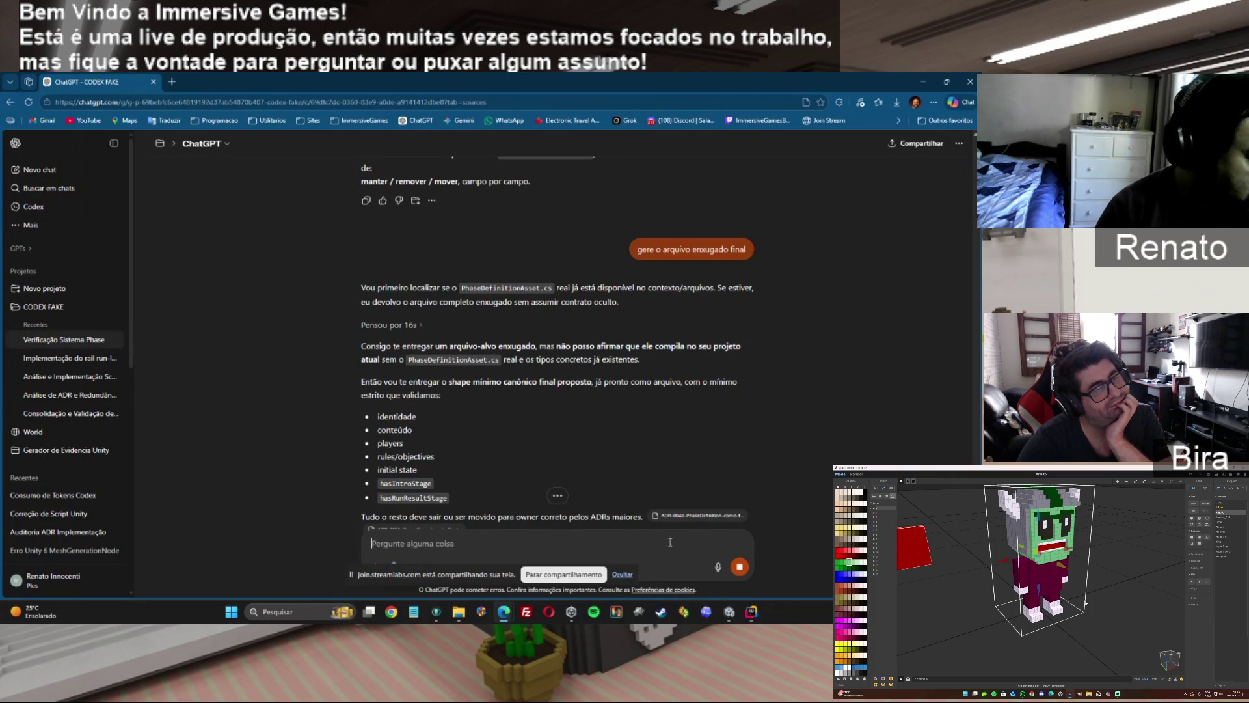
{"action": "left_click", "coordinate": [752, 611]}
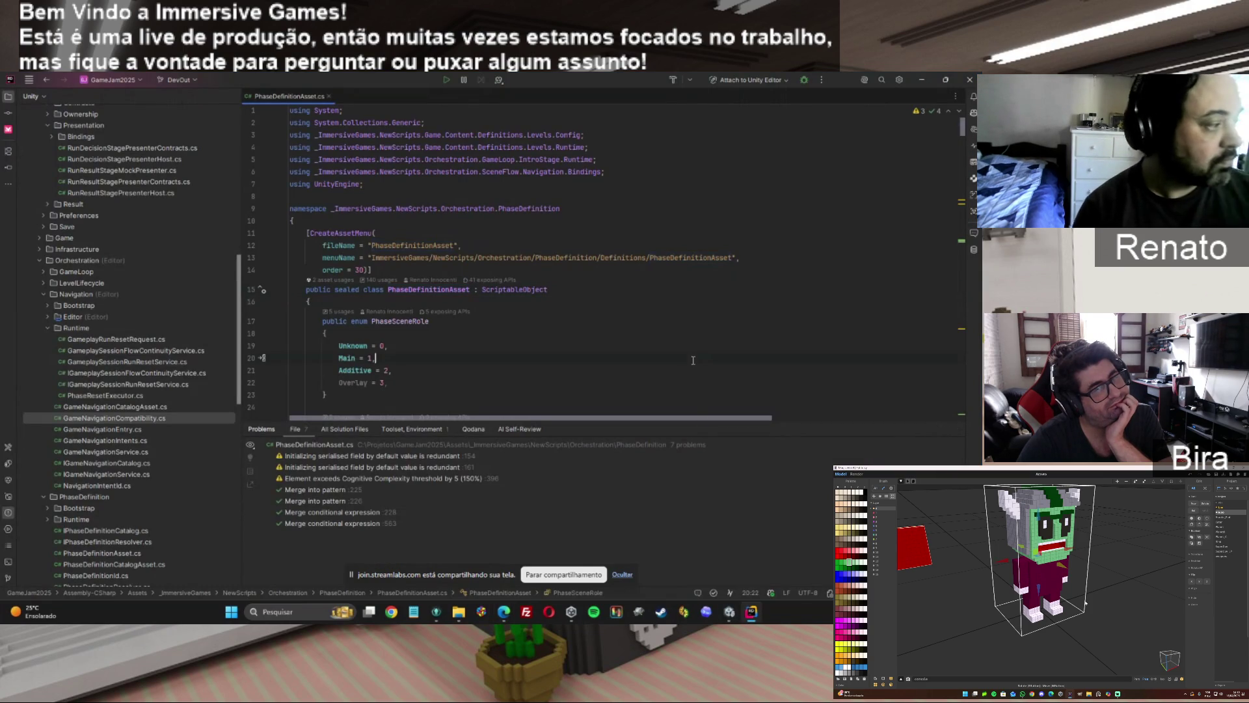
Copy the entire PhaseDefinitionAsset.cs source and send it pasted into ChatGPT.
{"action": "key", "text": "ctrl+a"}
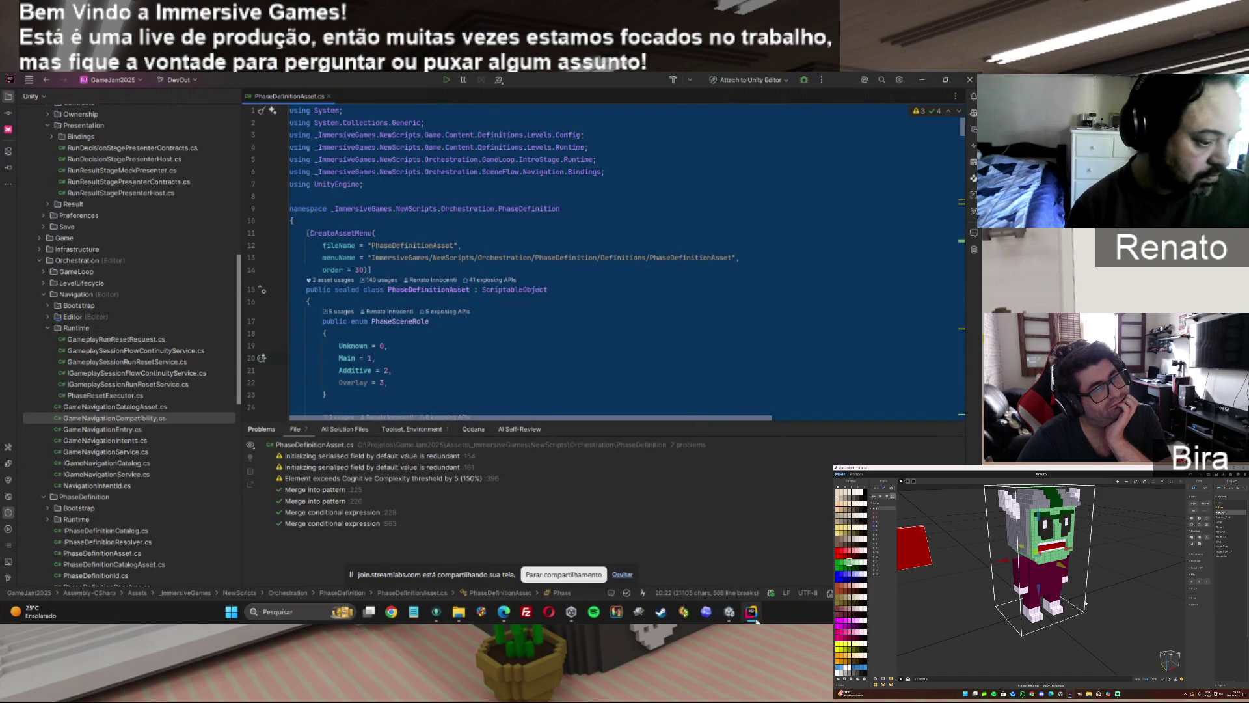
{"action": "left_click", "coordinate": [755, 614]}
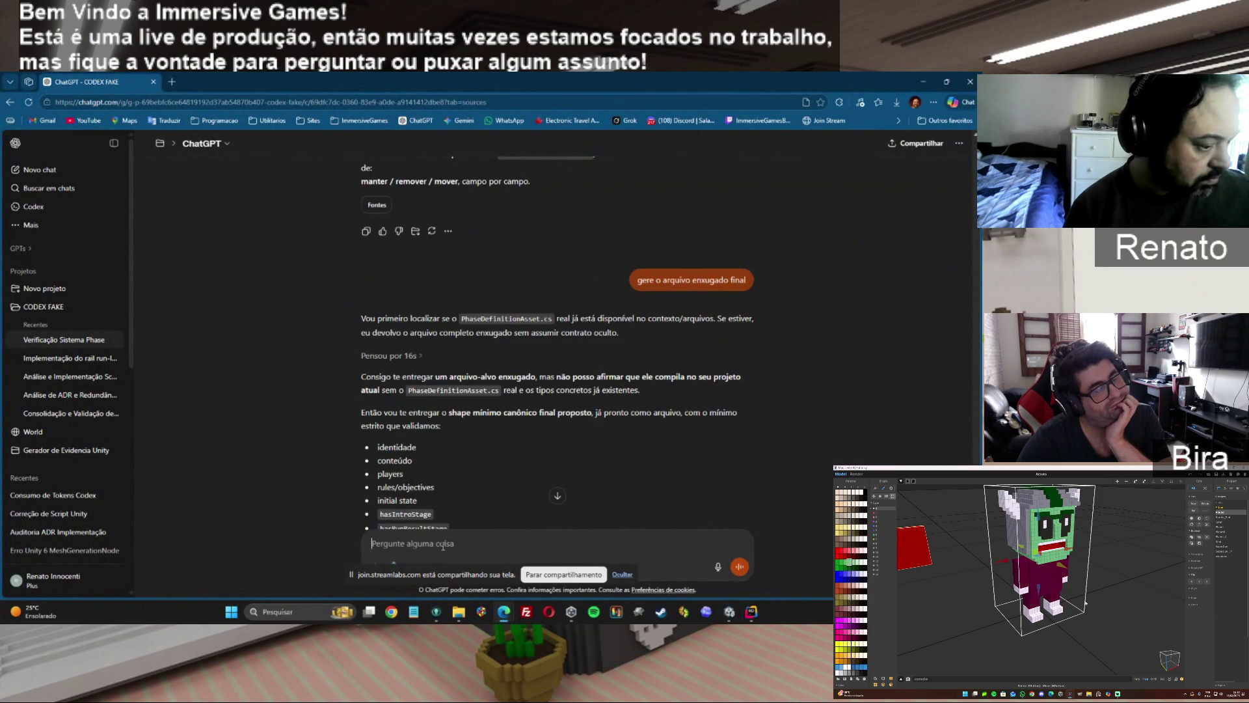
{"action": "key", "text": "ctrl+v"}
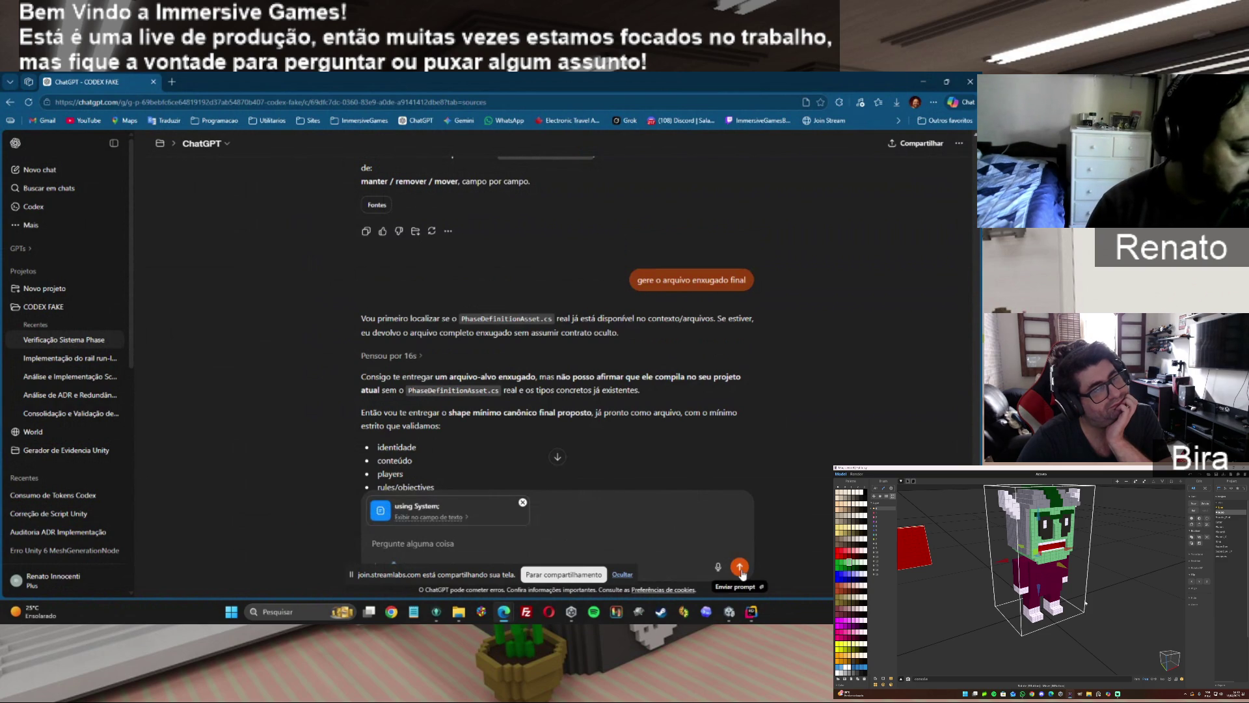
{"action": "left_click", "coordinate": [741, 568]}
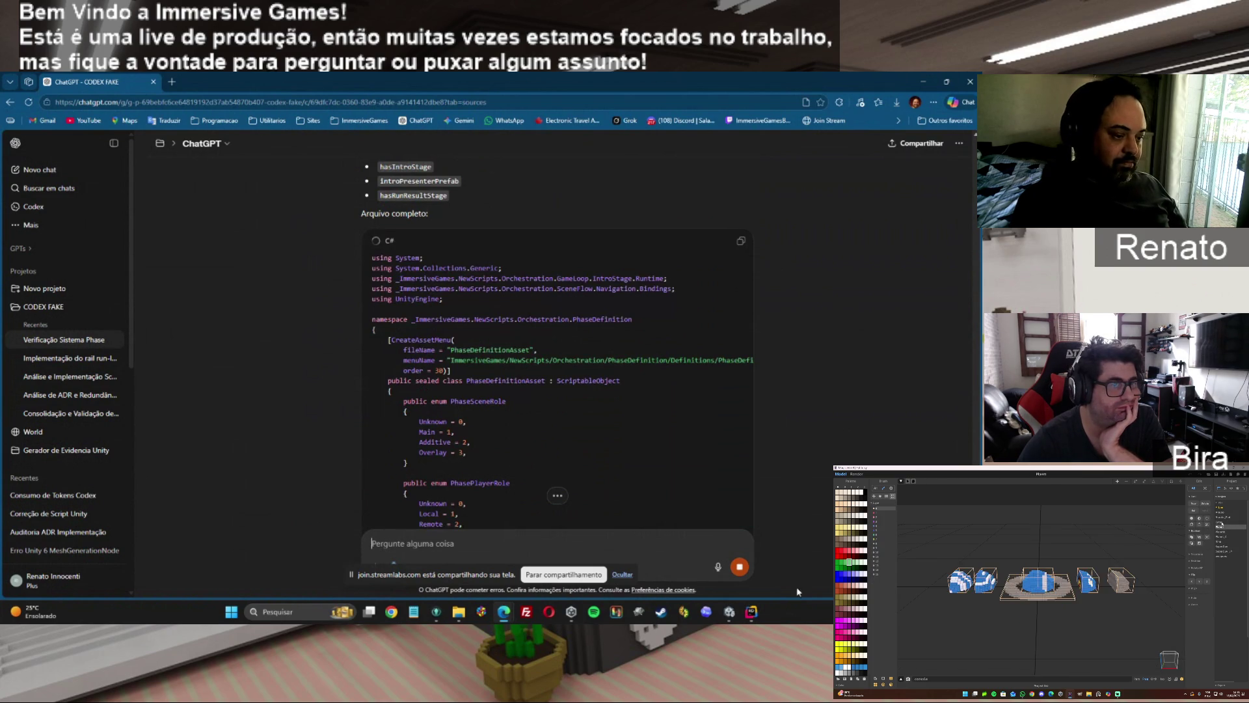
{"action": "left_click", "coordinate": [751, 612]}
{"action": "left_click", "coordinate": [730, 614]}
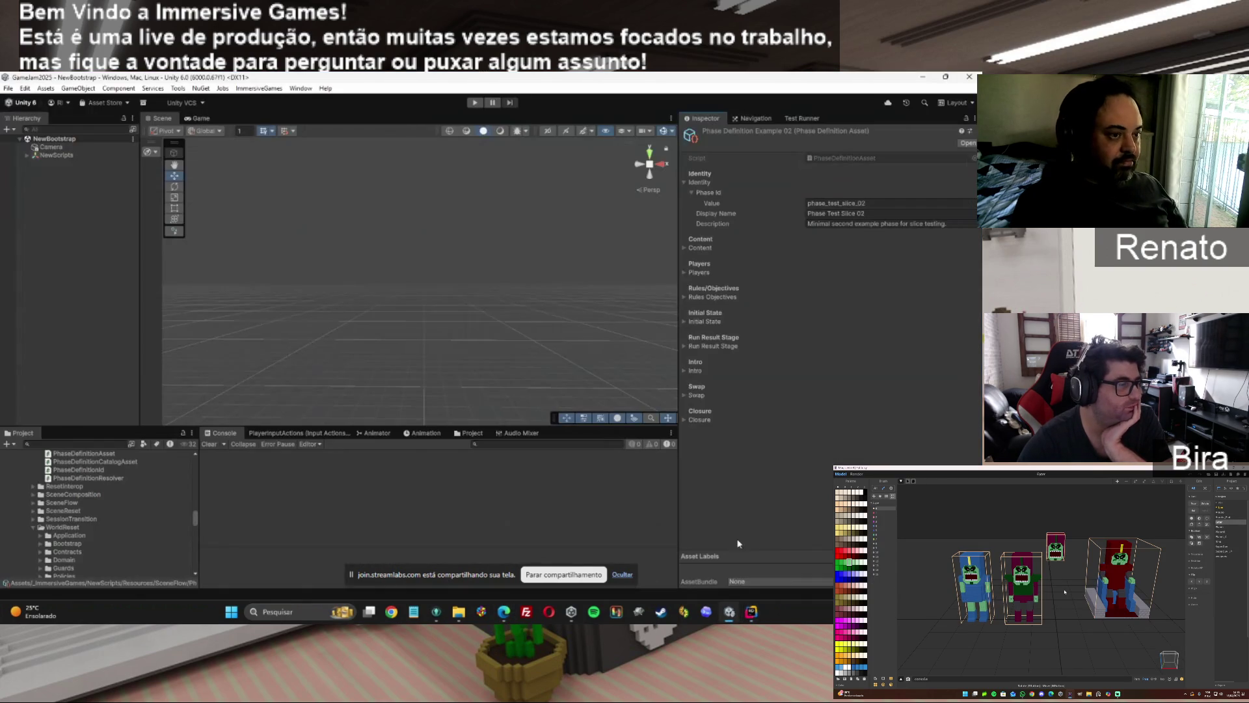
{"action": "left_click", "coordinate": [685, 248]}
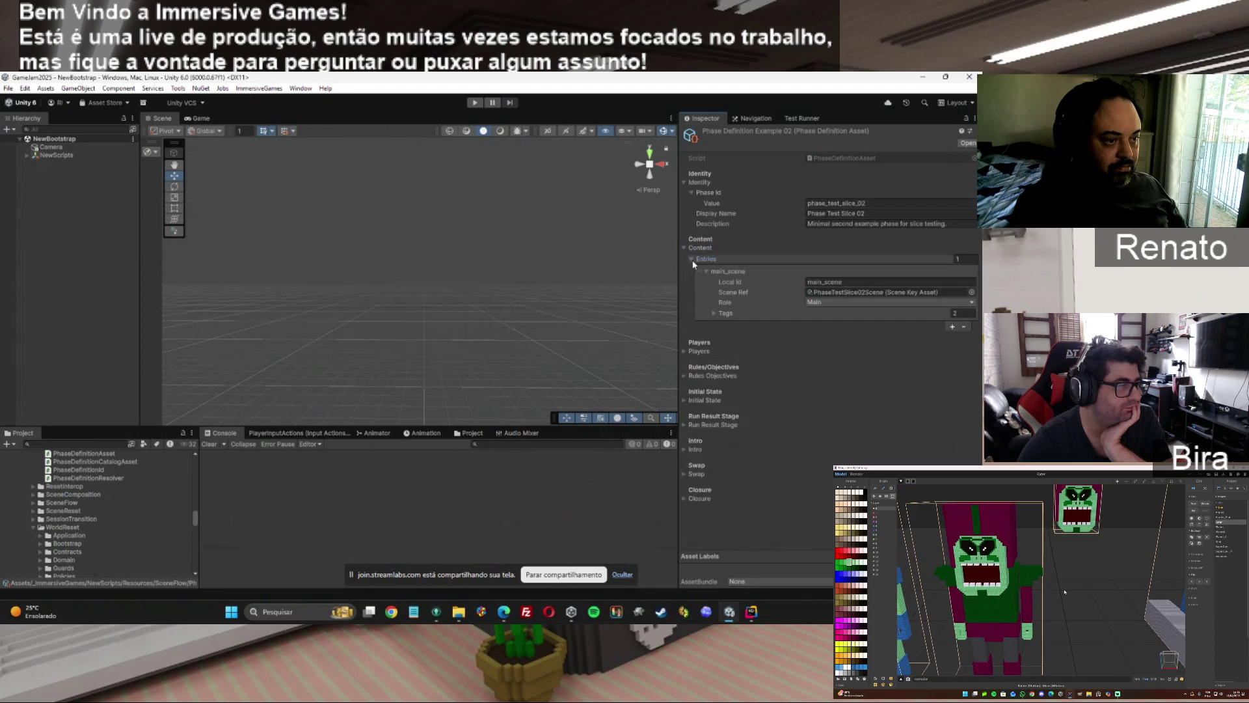
{"action": "left_click", "coordinate": [693, 259]}
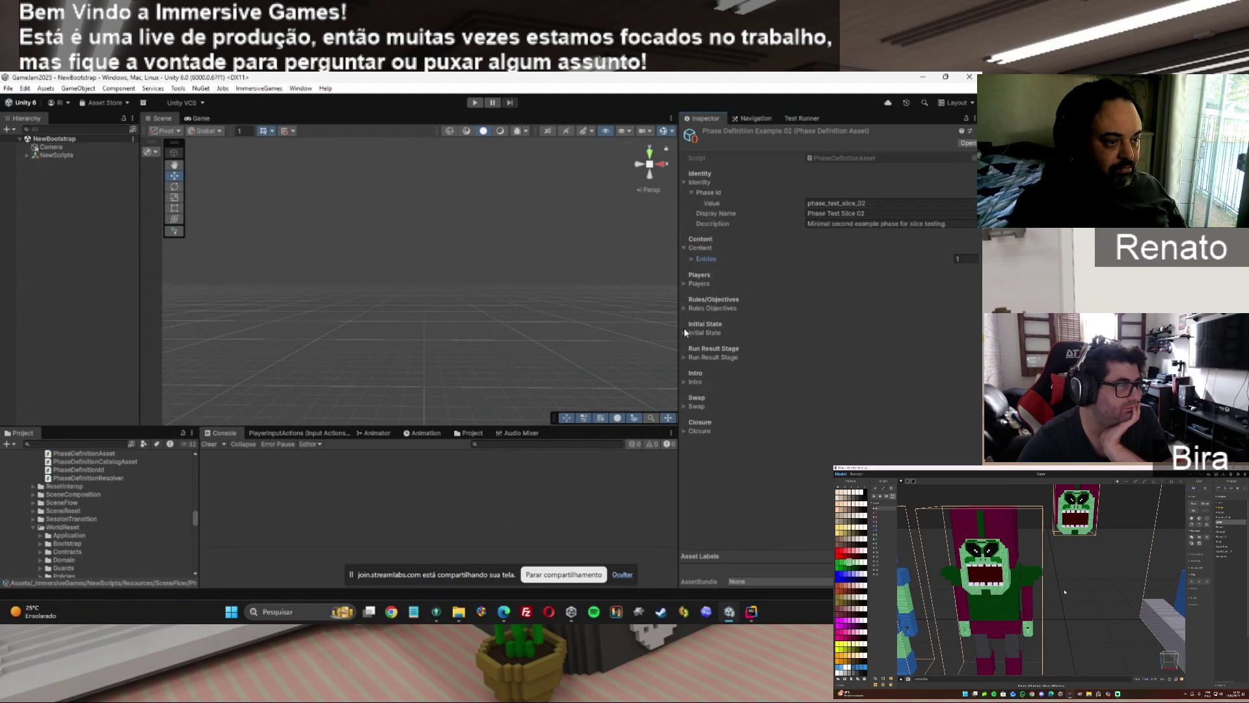
{"action": "left_click", "coordinate": [683, 383]}
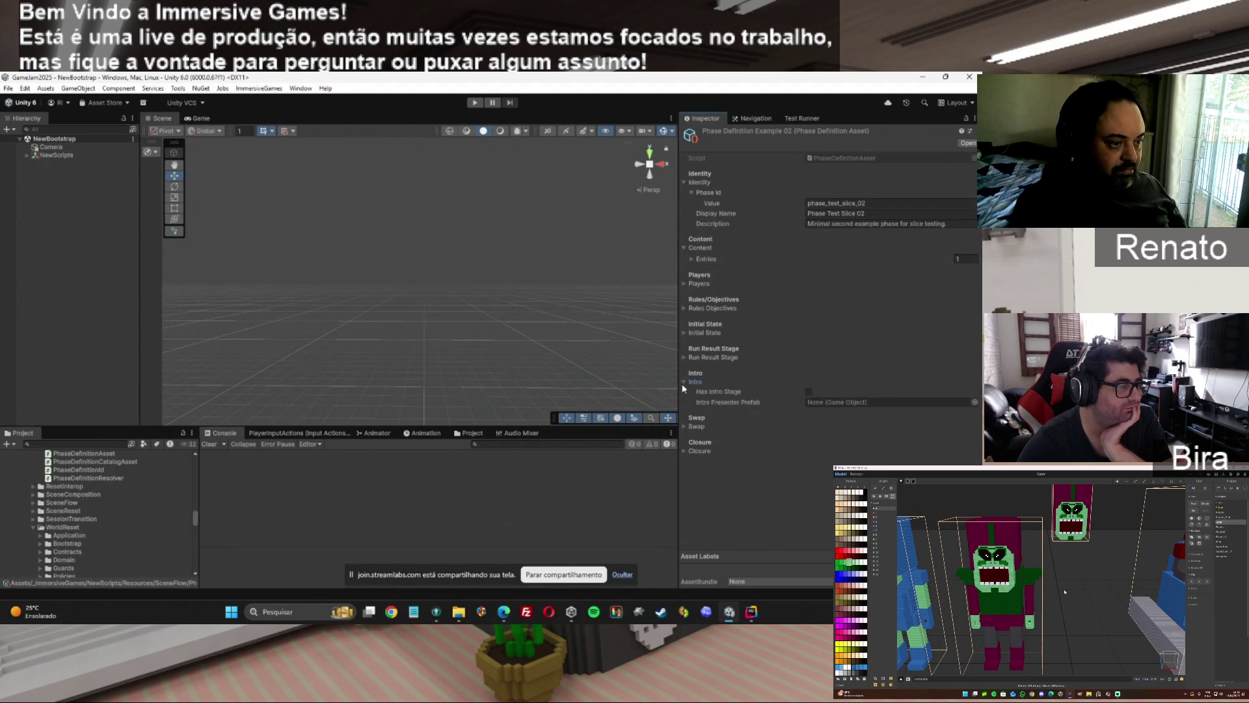
{"action": "left_click", "coordinate": [684, 384]}
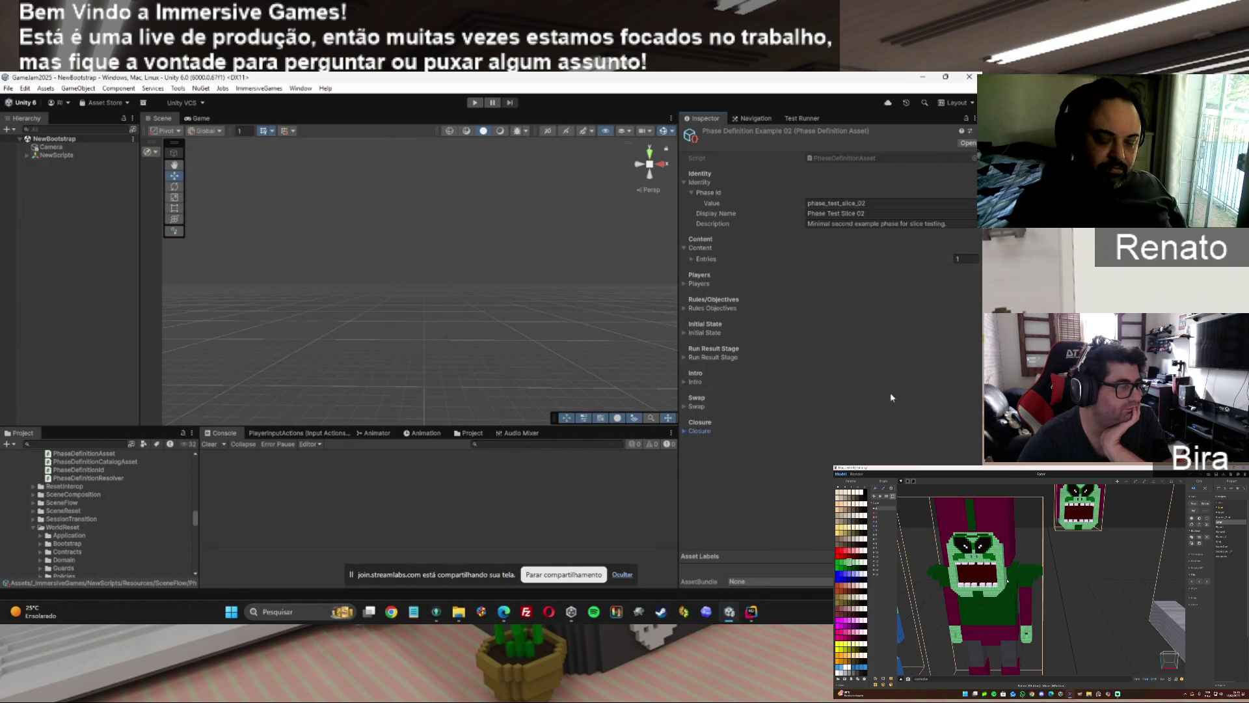
{"action": "mouse_move", "coordinate": [503, 612]}
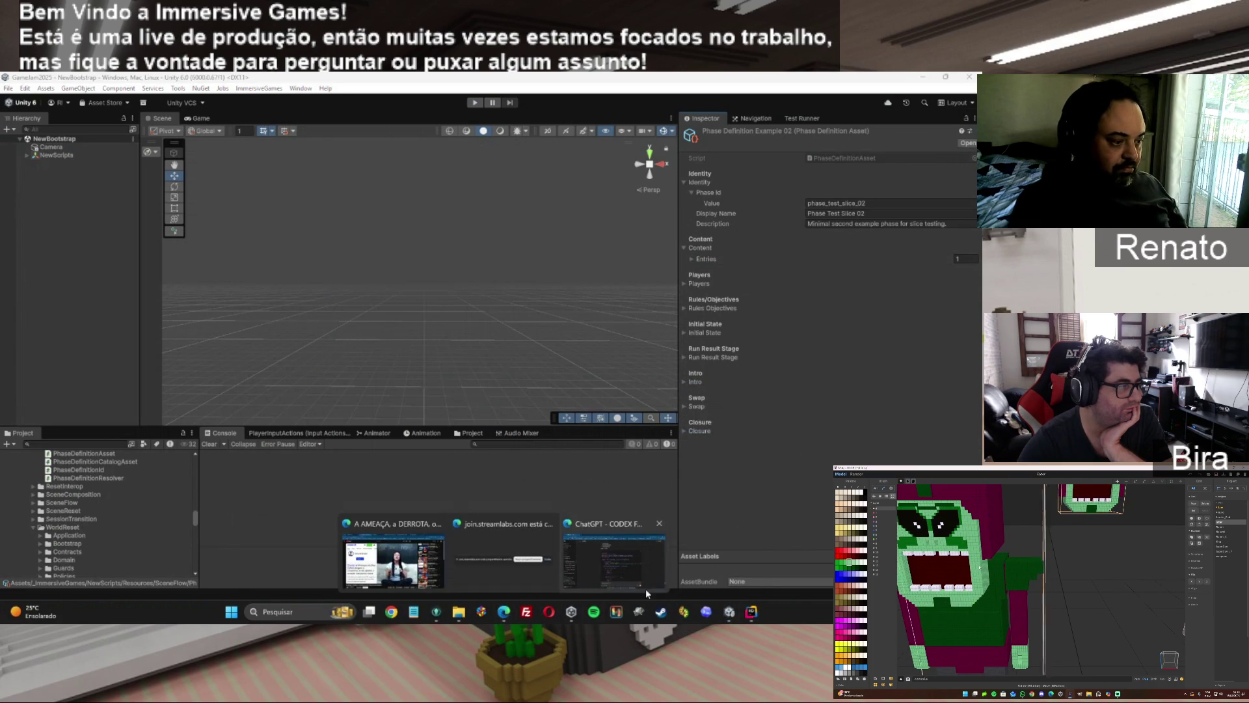
{"action": "left_click", "coordinate": [626, 588]}
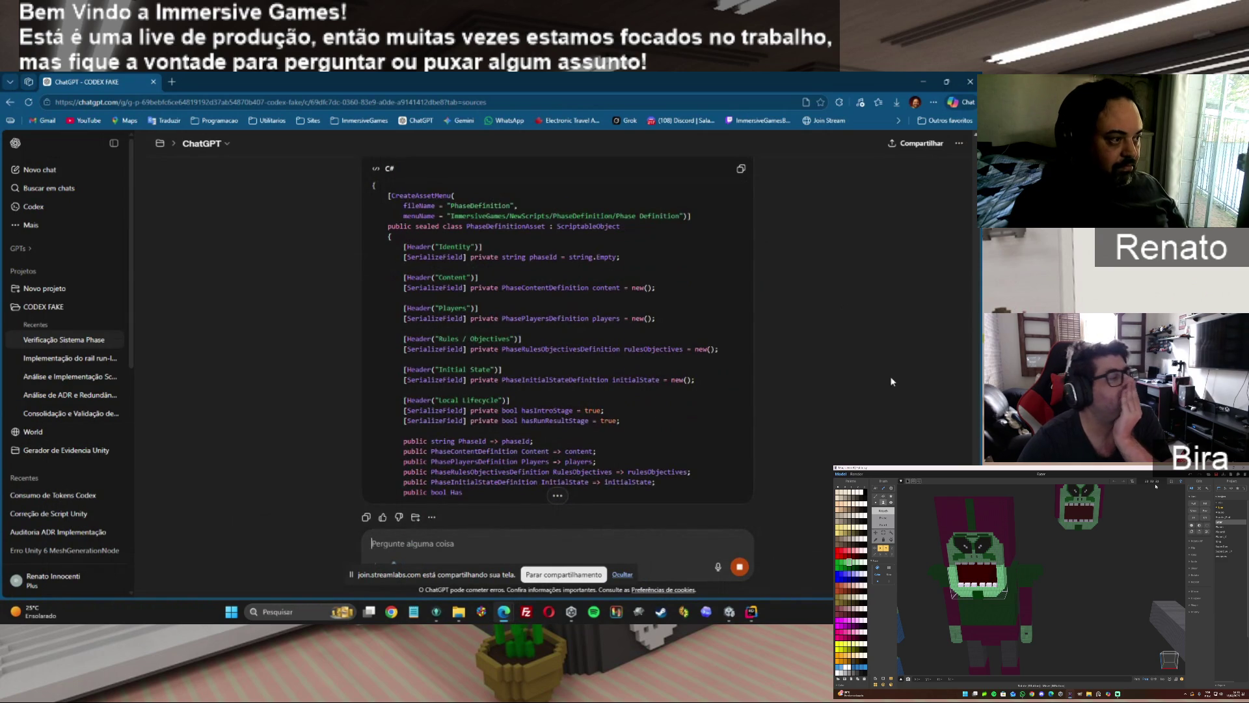
Copy ChatGPT's generated C# code and try pasting it into PhaseDefinitionAsset.cs in Rider.
{"action": "scroll", "coordinate": [917, 410], "scroll_direction": "up", "scroll_amount": 5}
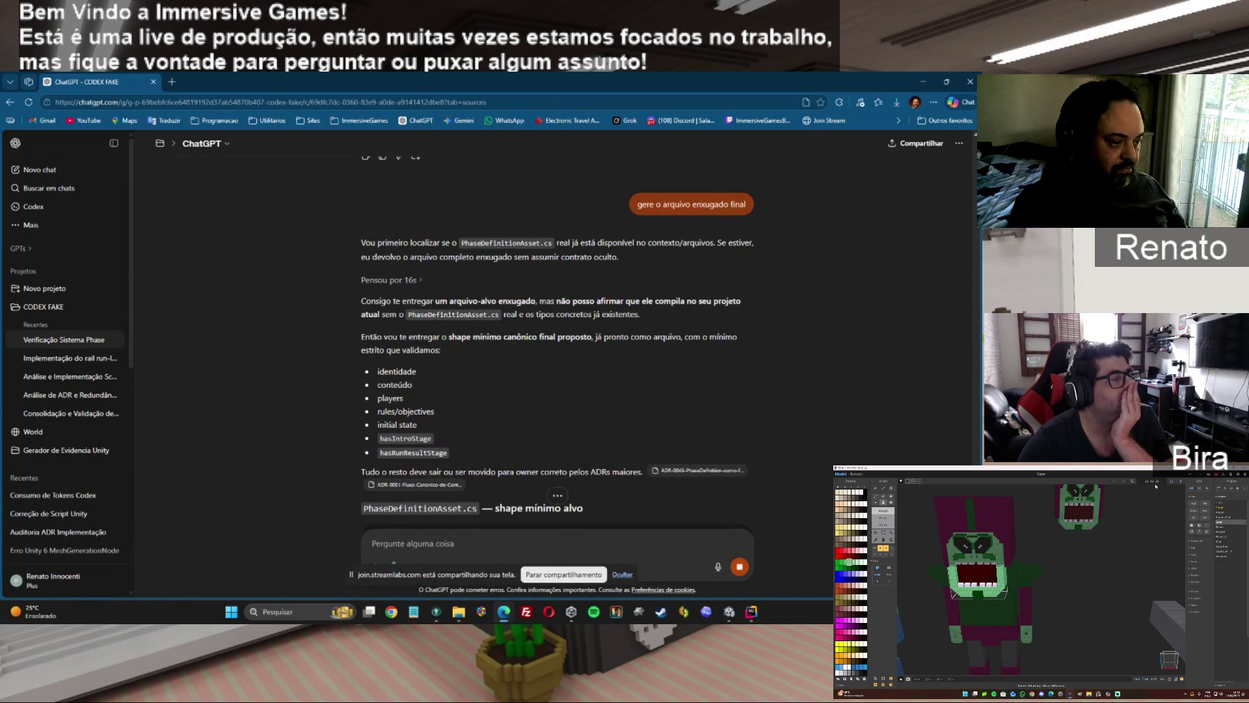
{"action": "scroll", "coordinate": [786, 471], "scroll_direction": "down", "scroll_amount": 2}
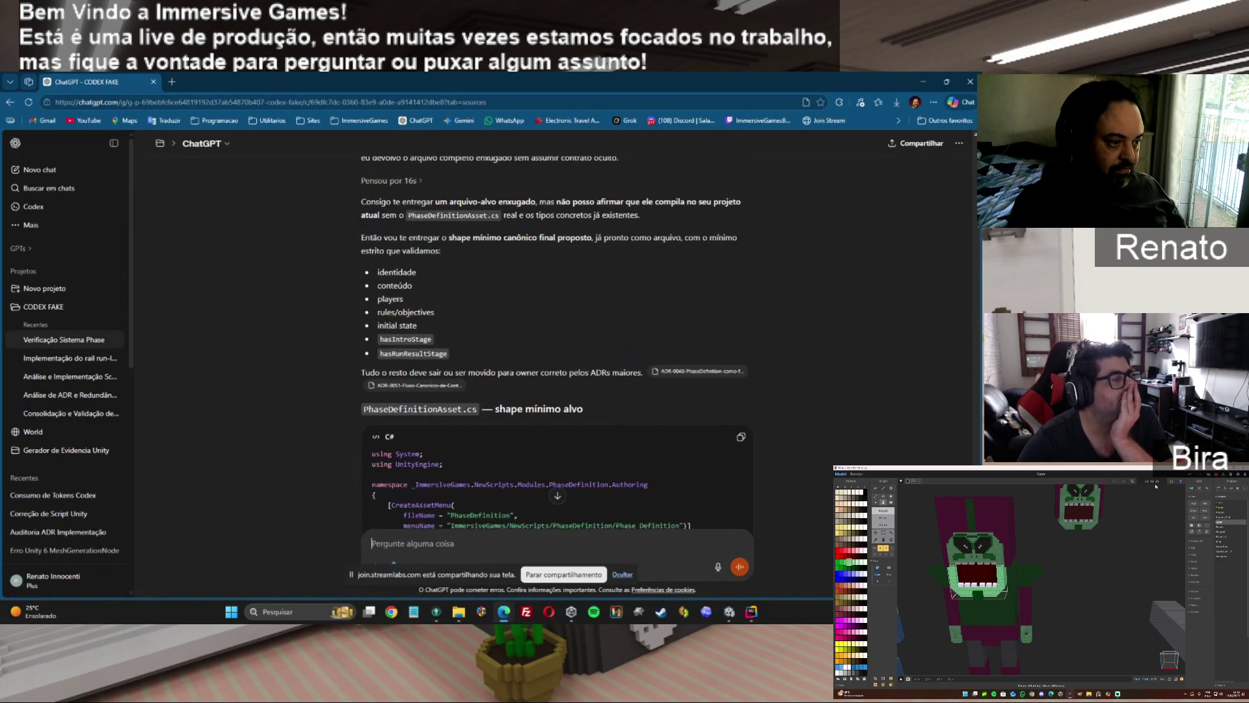
{"action": "left_click", "coordinate": [746, 440]}
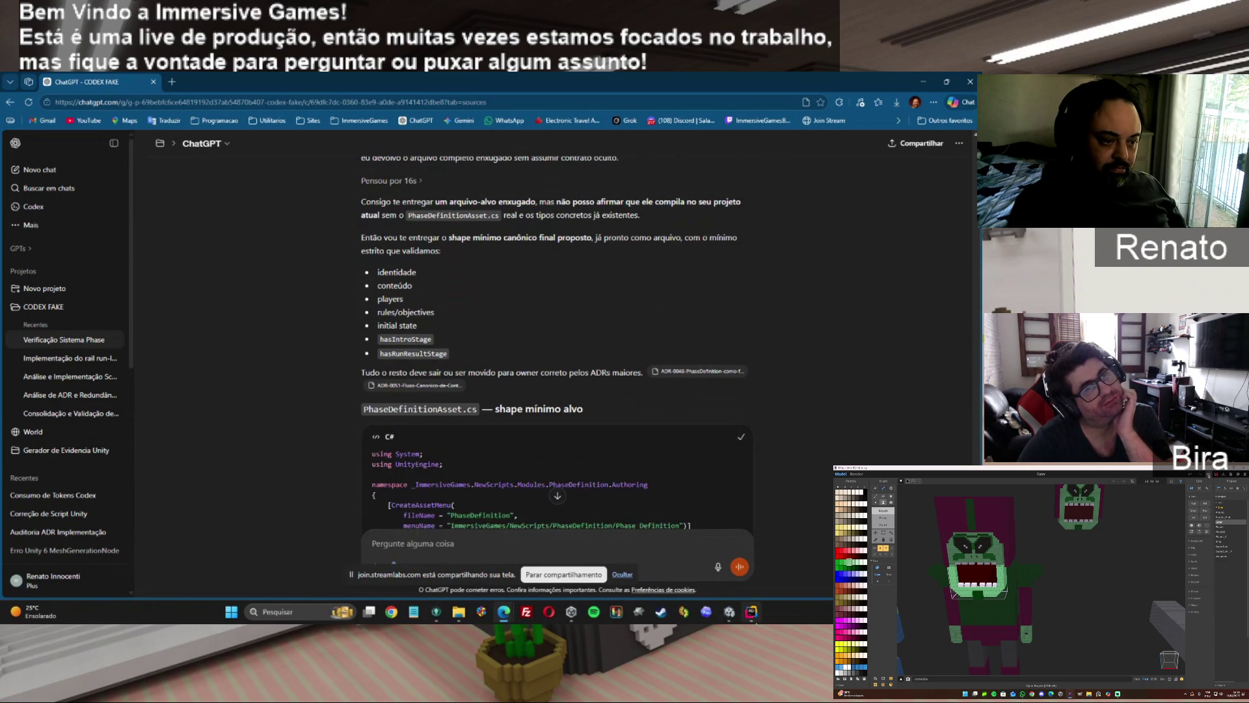
{"action": "left_click", "coordinate": [752, 615]}
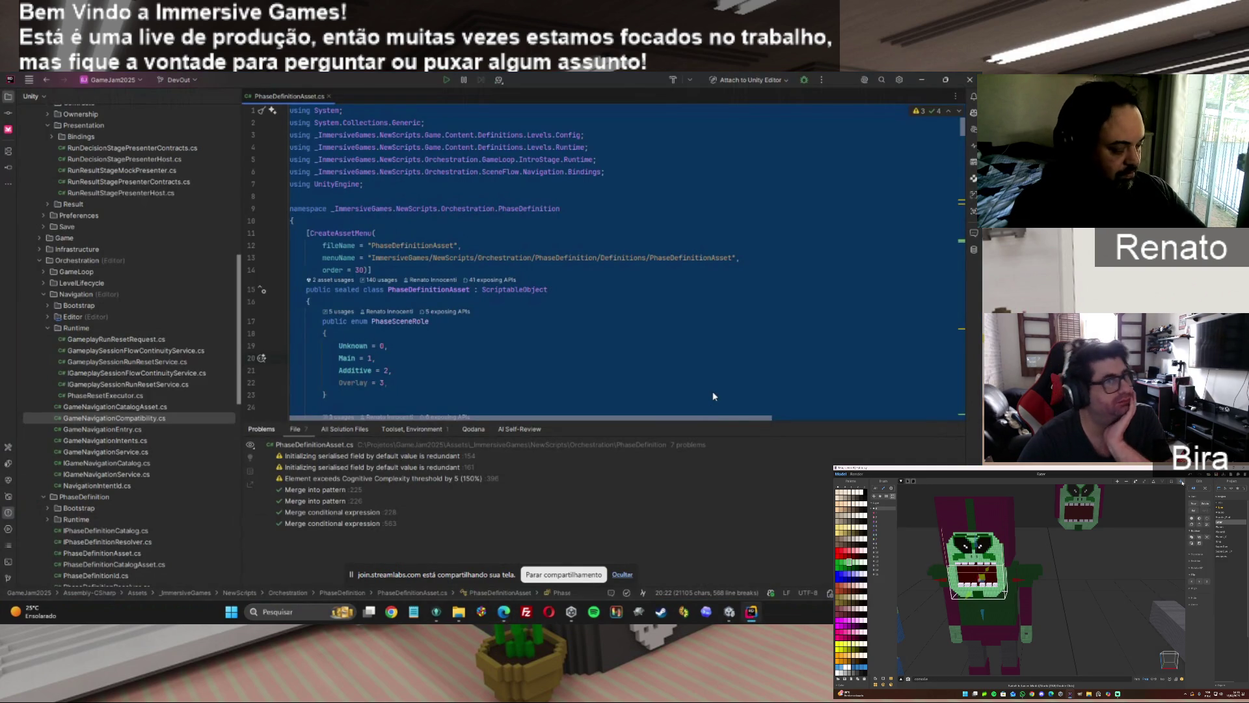
{"action": "key", "text": "ctrl+v"}
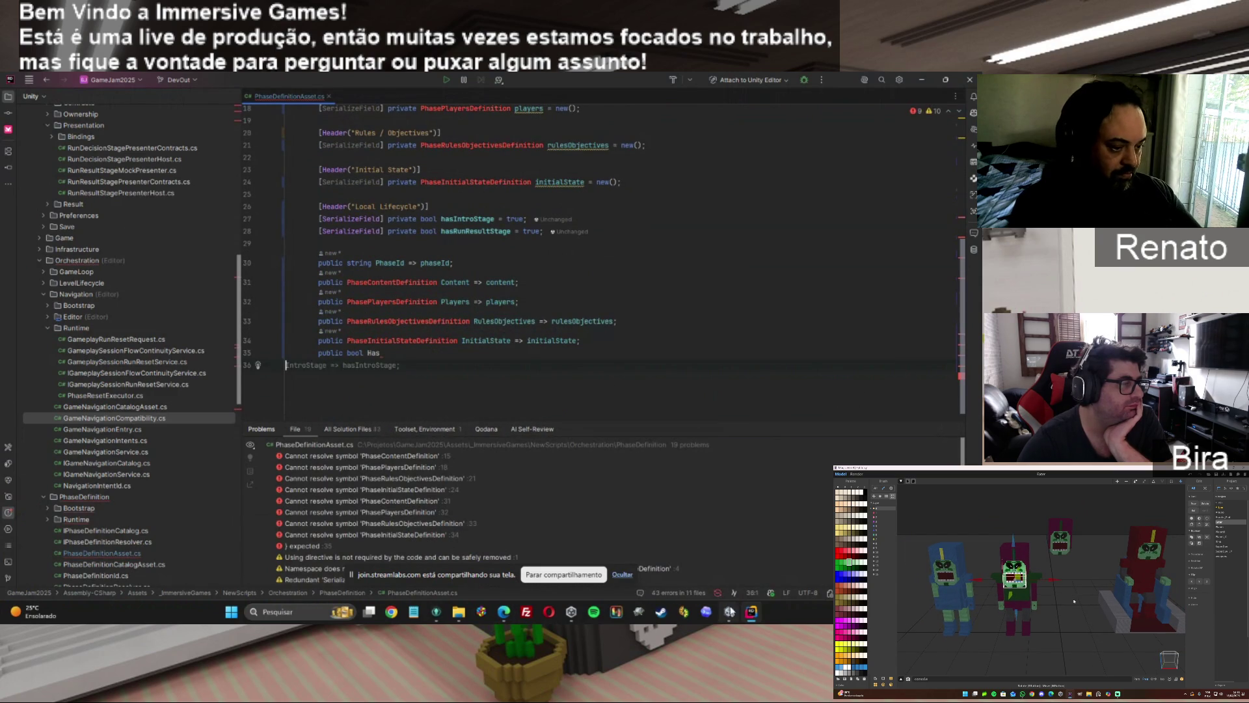
{"action": "mouse_move", "coordinate": [503, 611]}
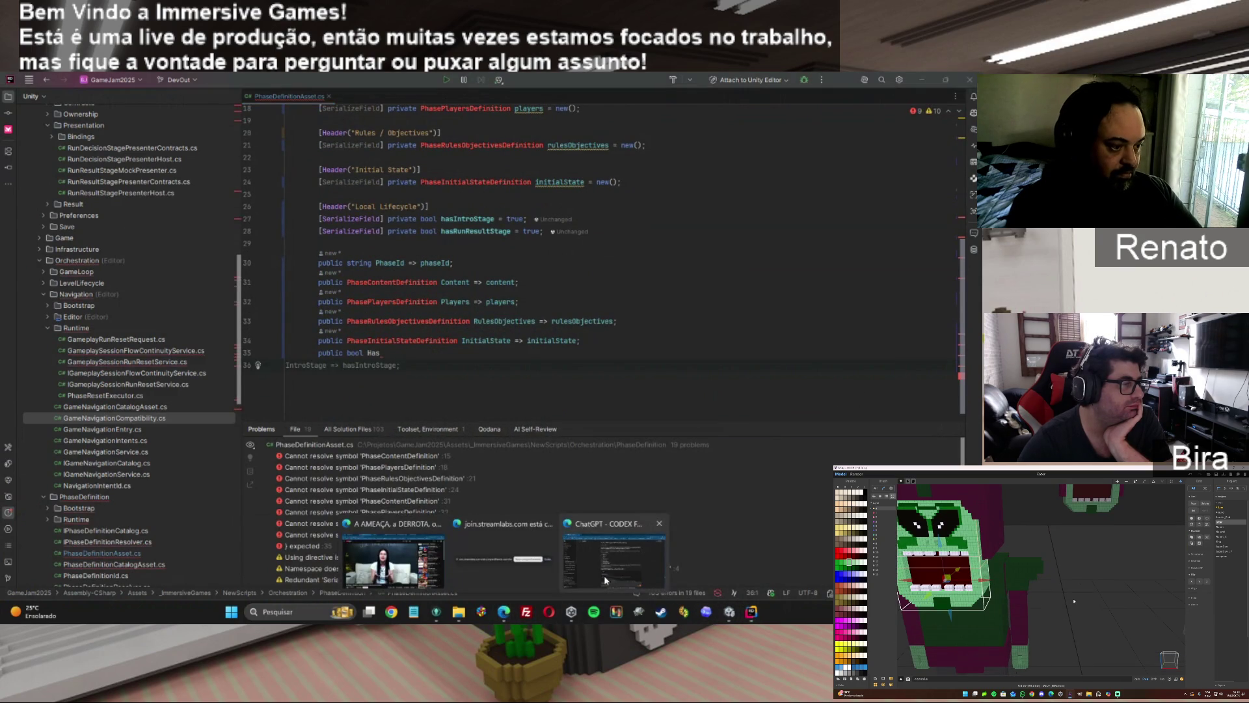
{"action": "left_click", "coordinate": [618, 572]}
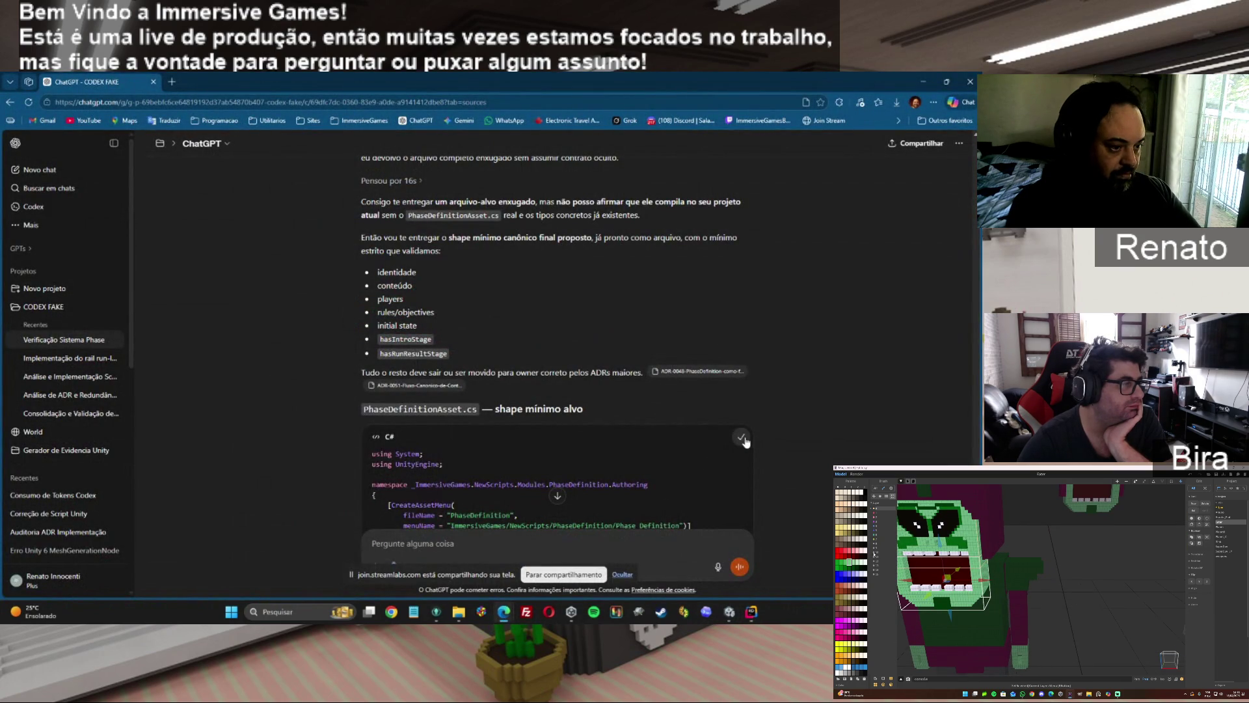
{"action": "left_click", "coordinate": [752, 611]}
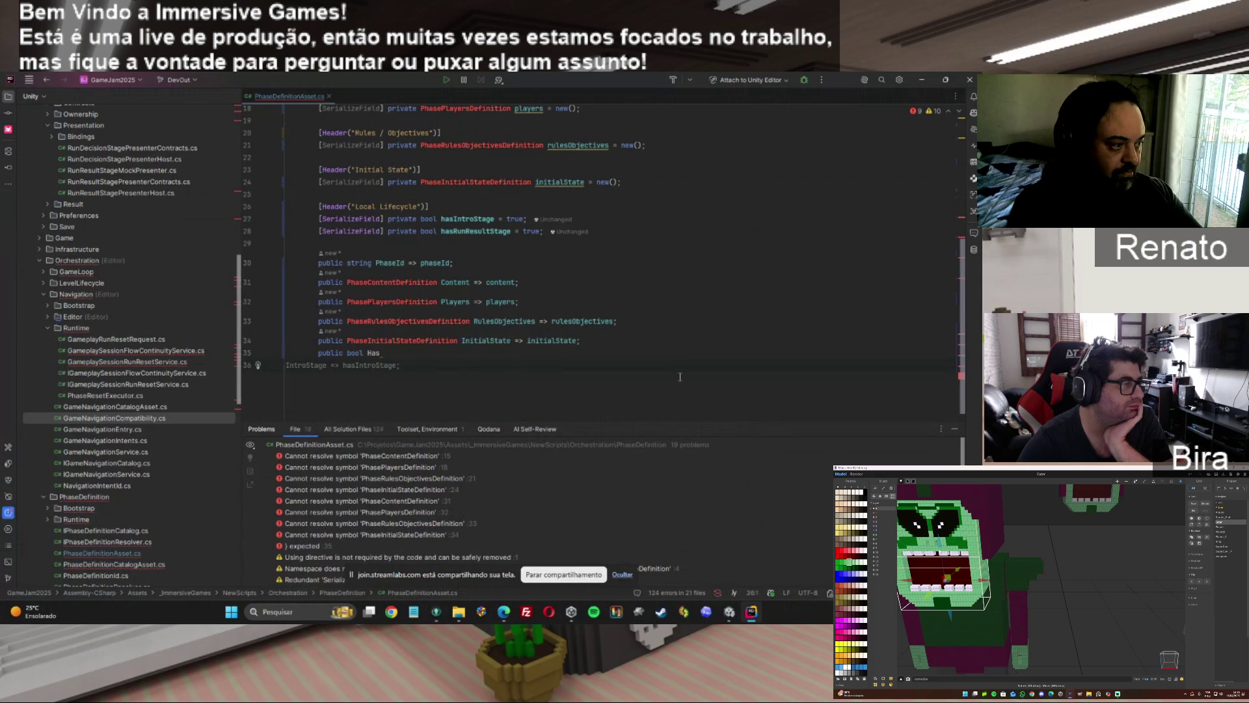
{"action": "key", "text": "ctrl+a"}
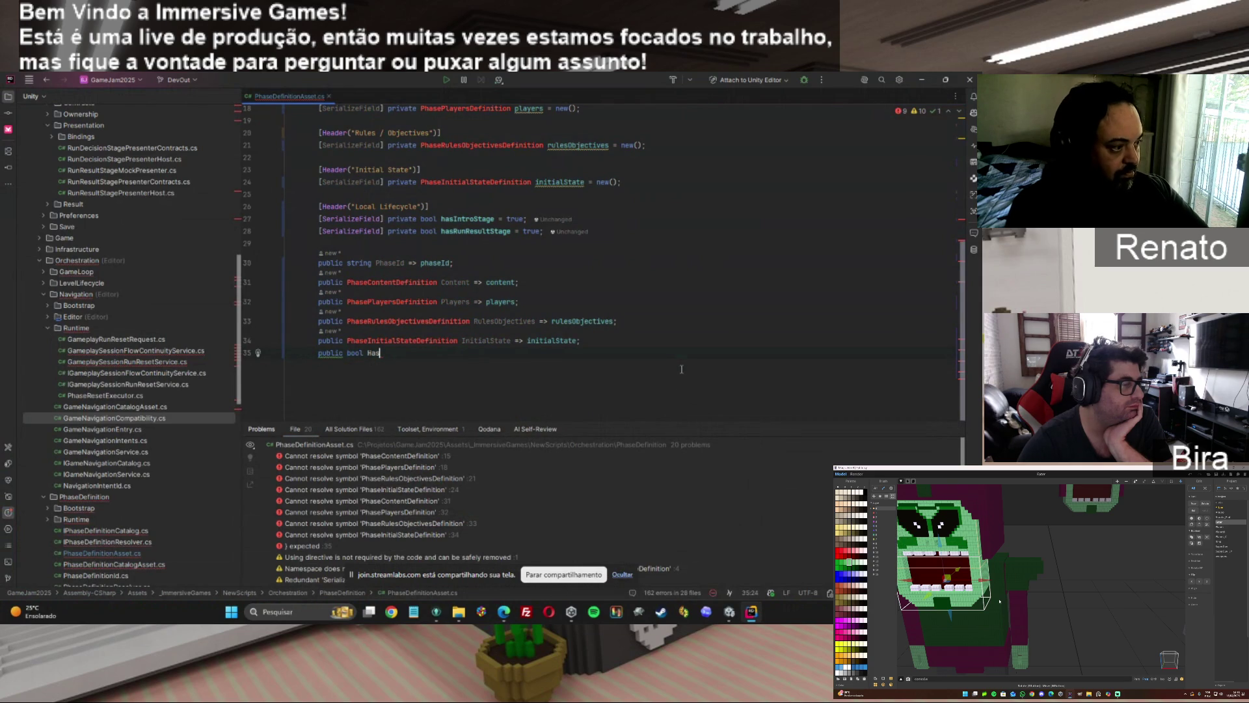
Copy the final code from ChatGPT's answer and paste it over all of PhaseDefinitionAsset.cs.
{"action": "mouse_move", "coordinate": [729, 613]}
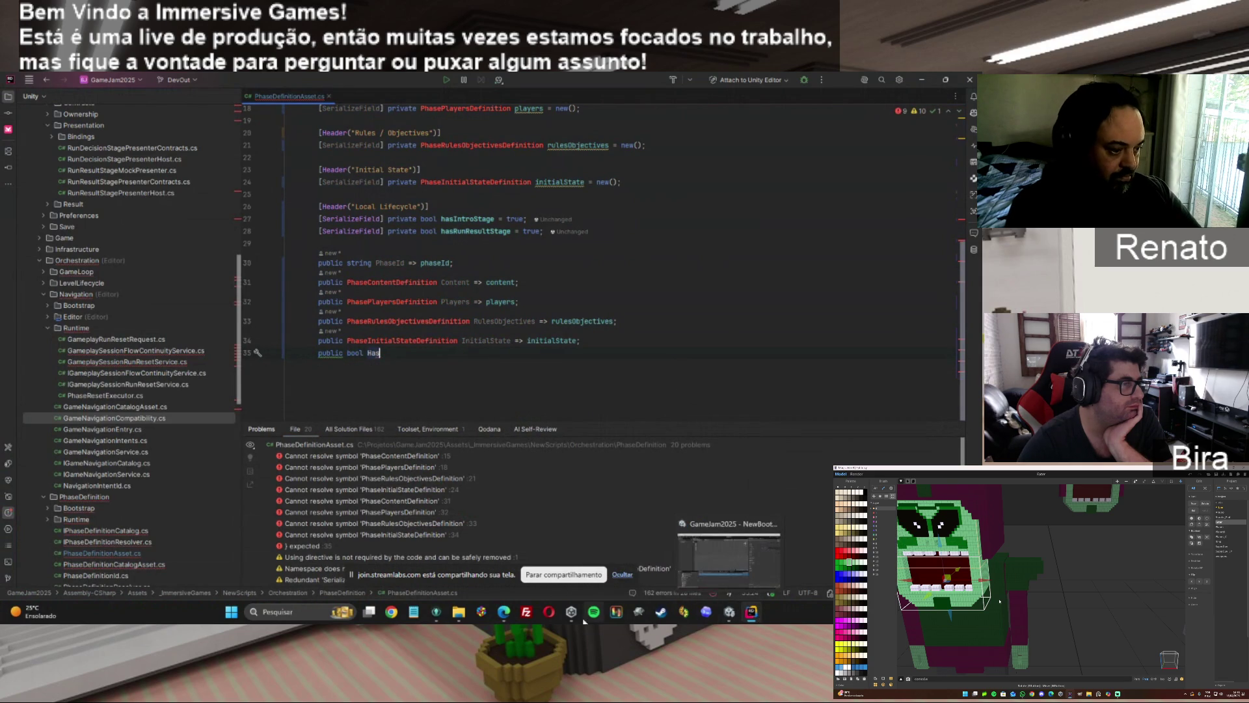
{"action": "mouse_move", "coordinate": [504, 613]}
{"action": "left_click", "coordinate": [645, 556]}
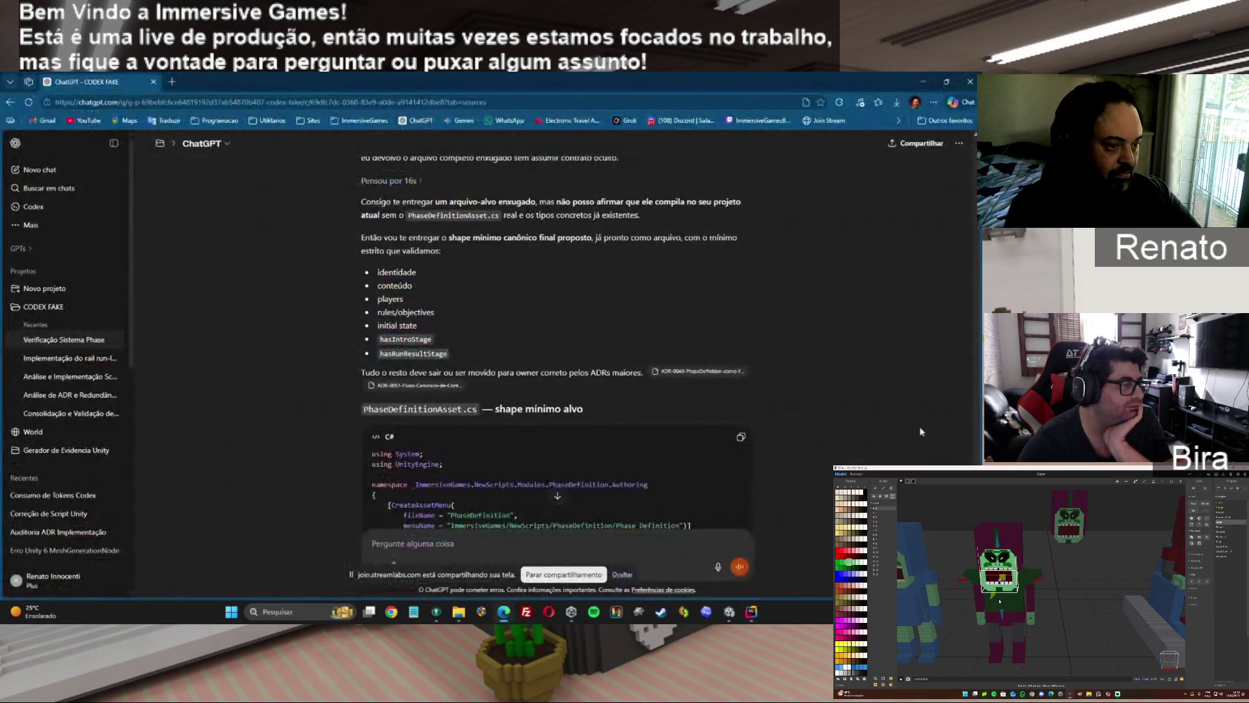
{"action": "scroll", "coordinate": [558, 351], "scroll_direction": "down", "scroll_amount": 15}
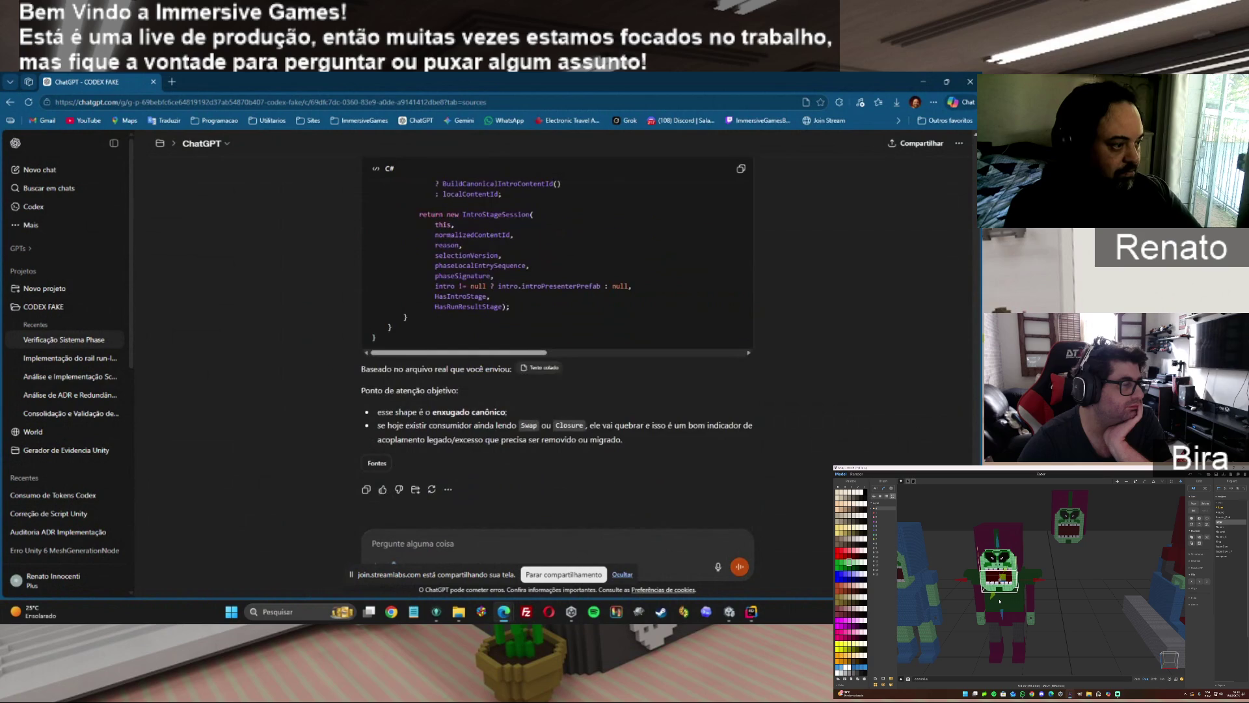
{"action": "left_click", "coordinate": [741, 169]}
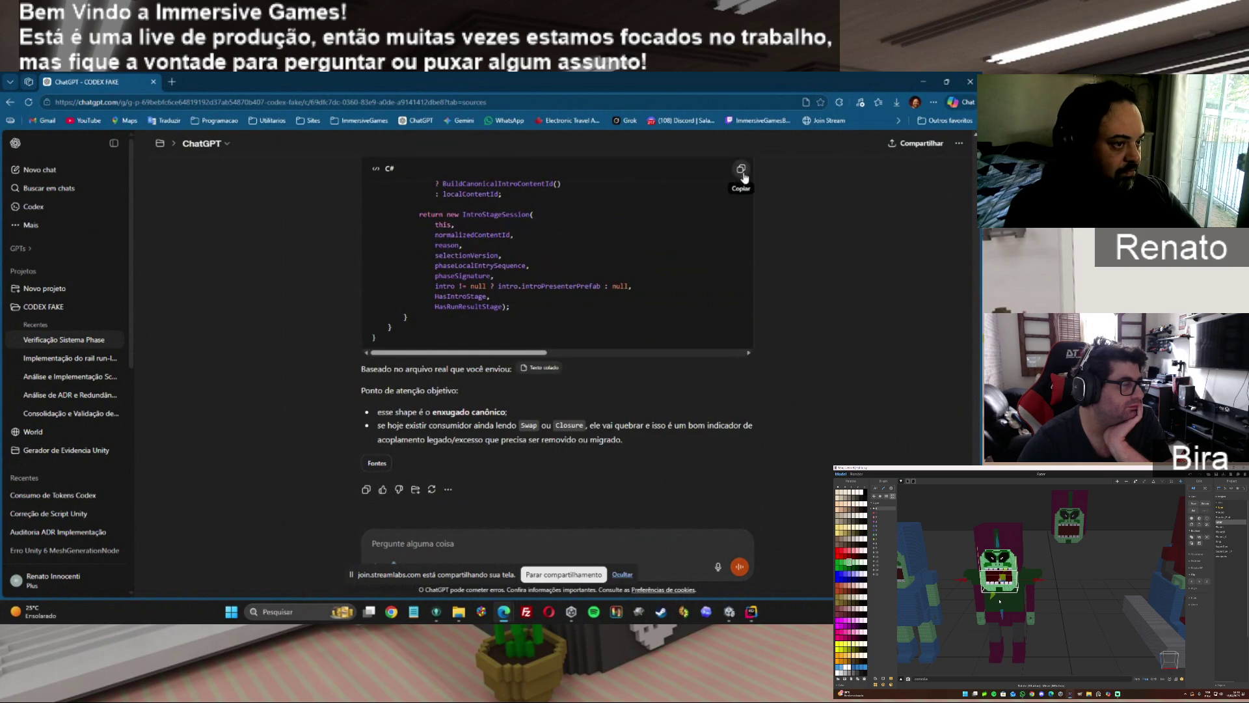
{"action": "left_click", "coordinate": [751, 612]}
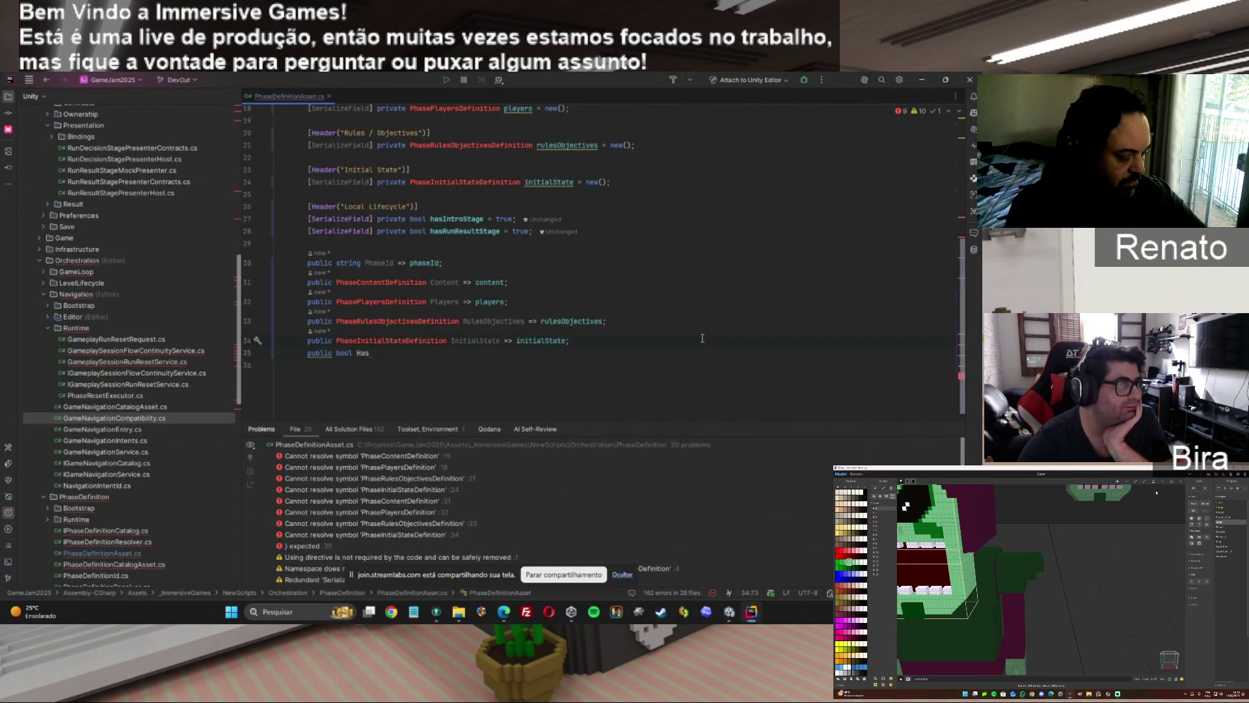
{"action": "key", "text": "ctrl+a"}
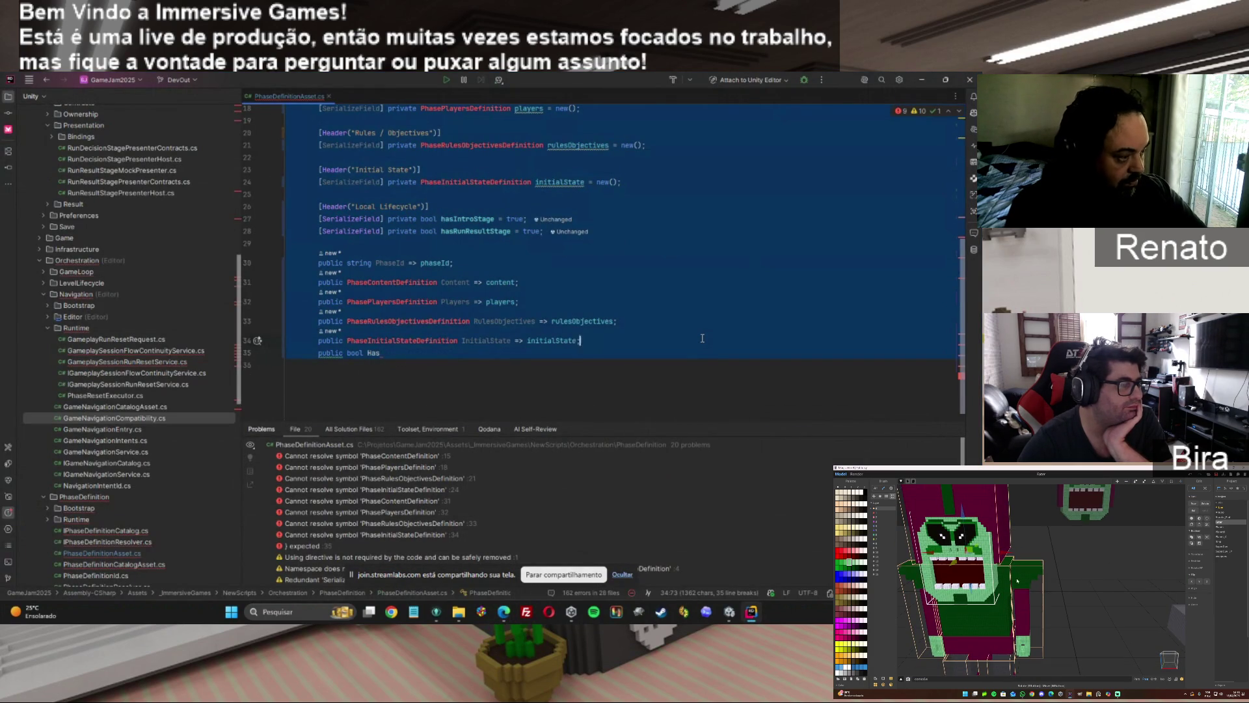
{"action": "key", "text": "ctrl+v"}
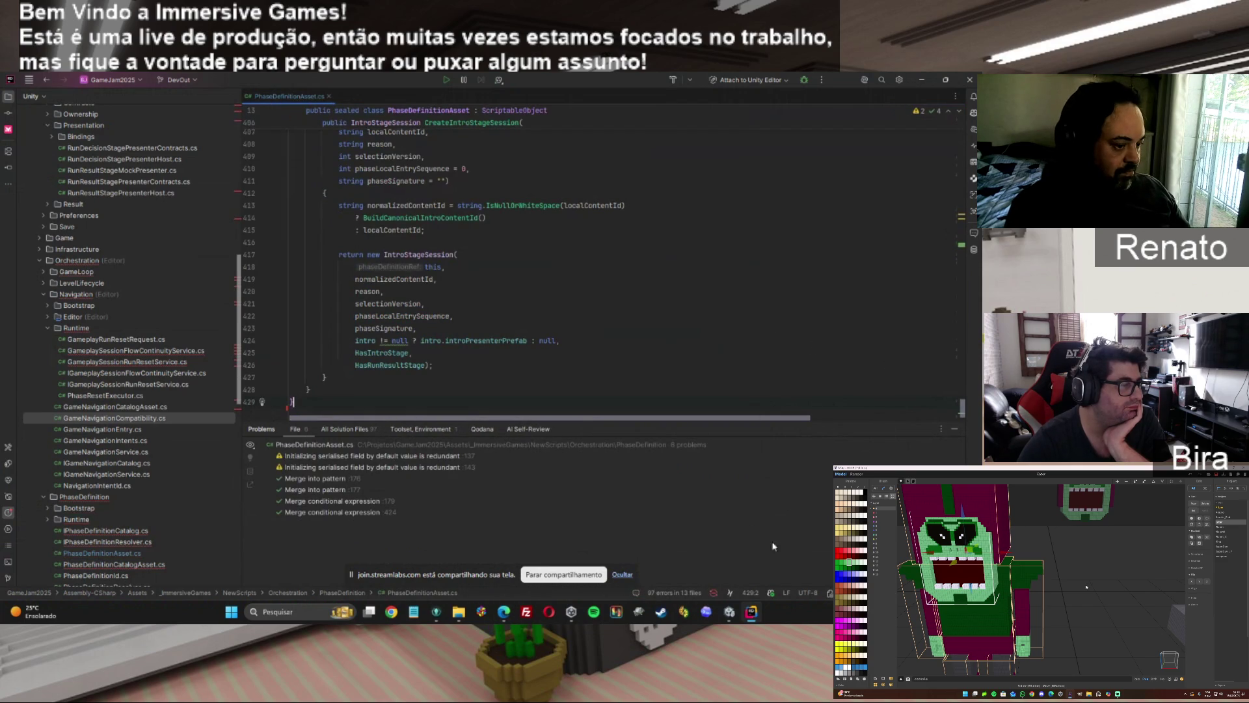
{"action": "mouse_move", "coordinate": [727, 617]}
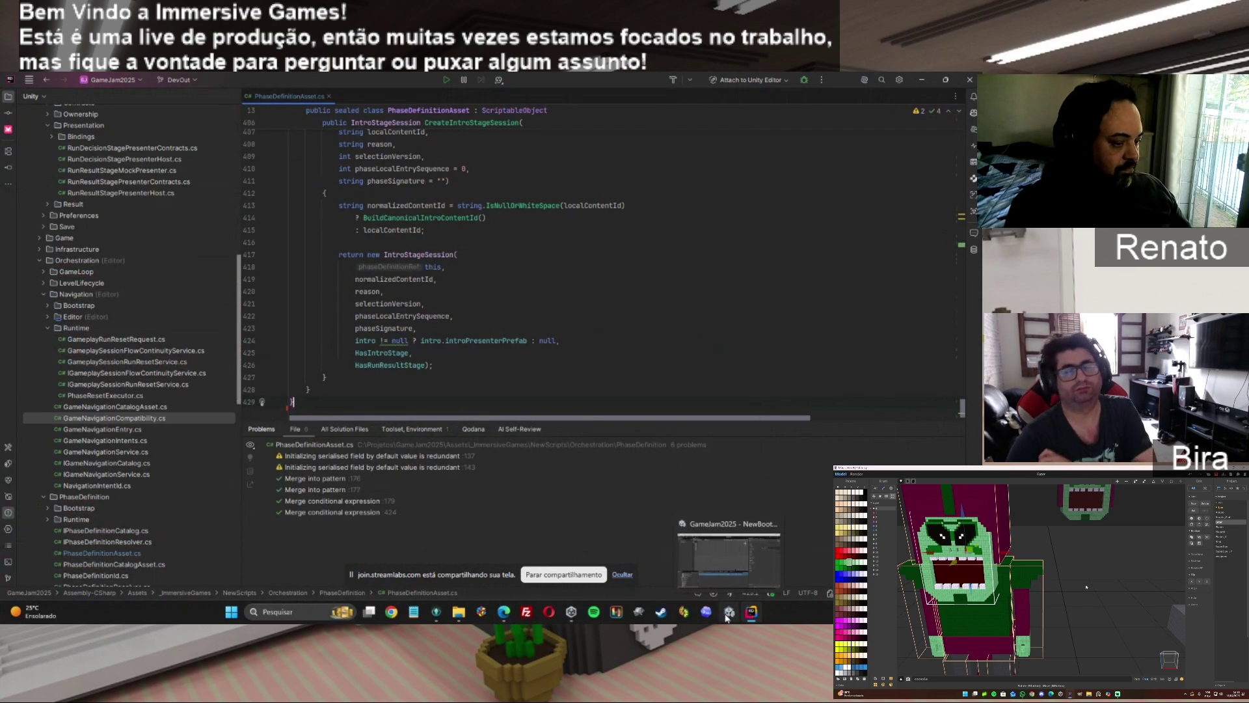
In Unity's Inspector, check the Intro and Initial State sections, then collapse Identity.
{"action": "left_click", "coordinate": [726, 617]}
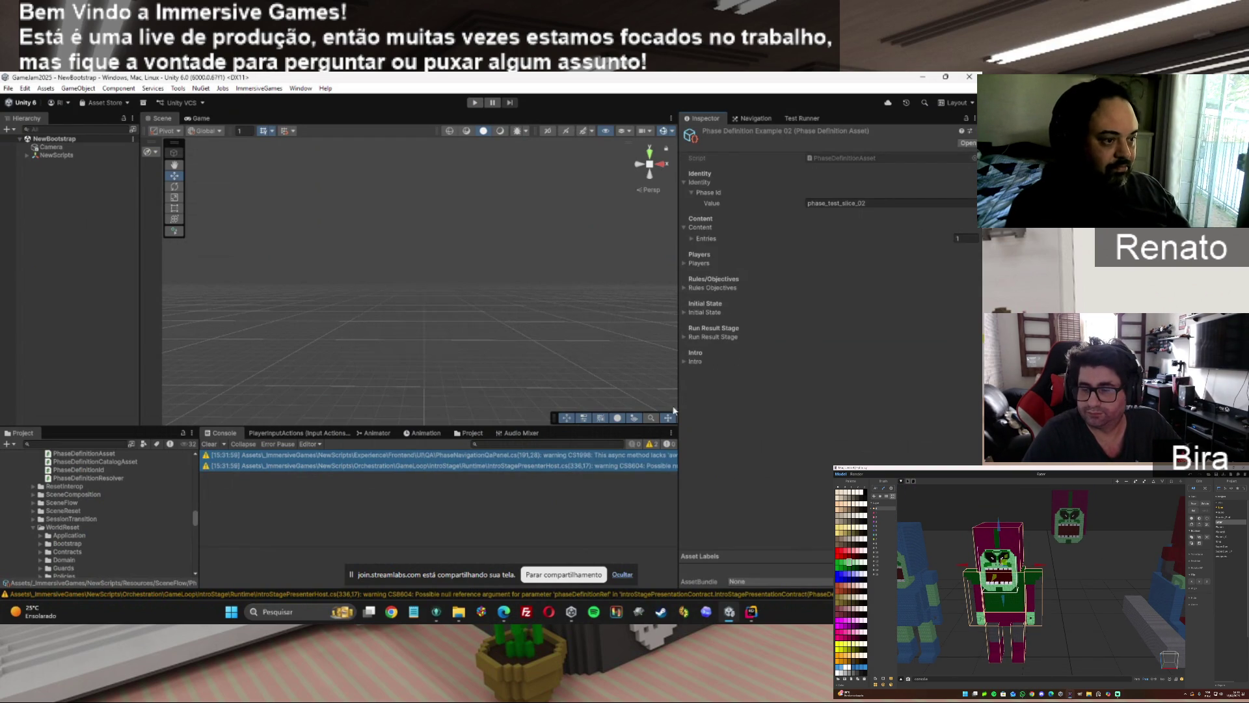
{"action": "left_click", "coordinate": [684, 362]}
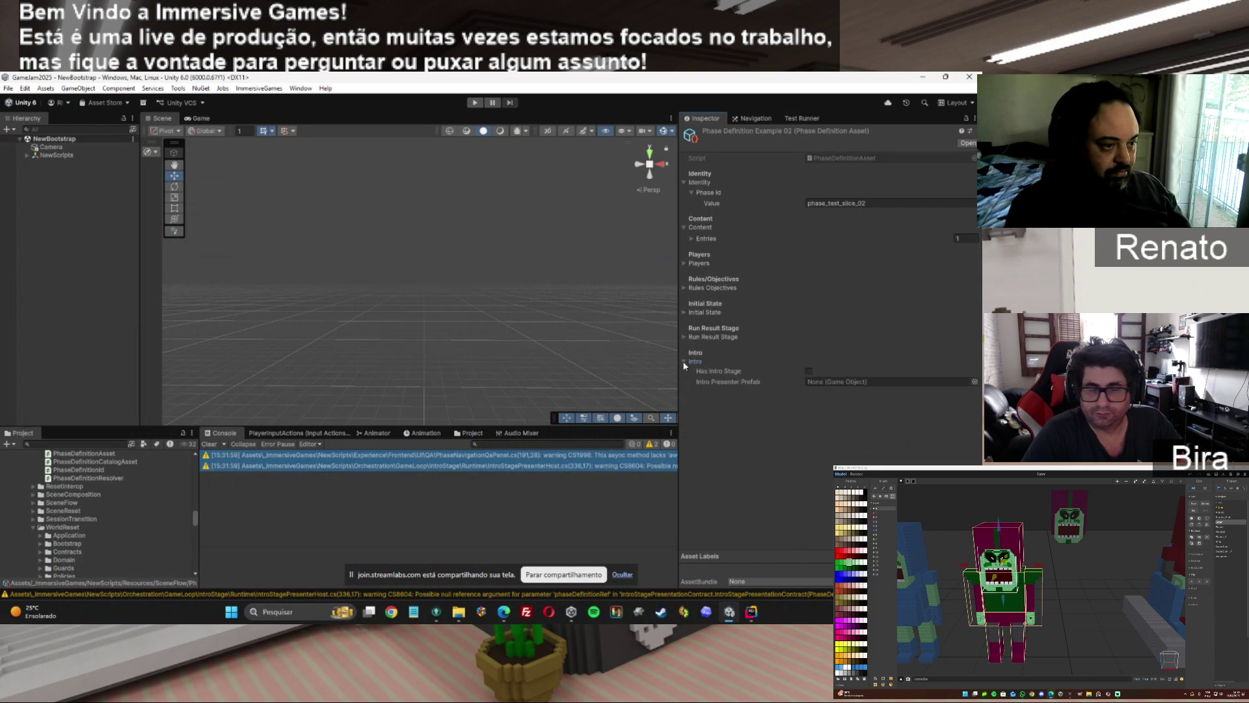
{"action": "left_click", "coordinate": [684, 362]}
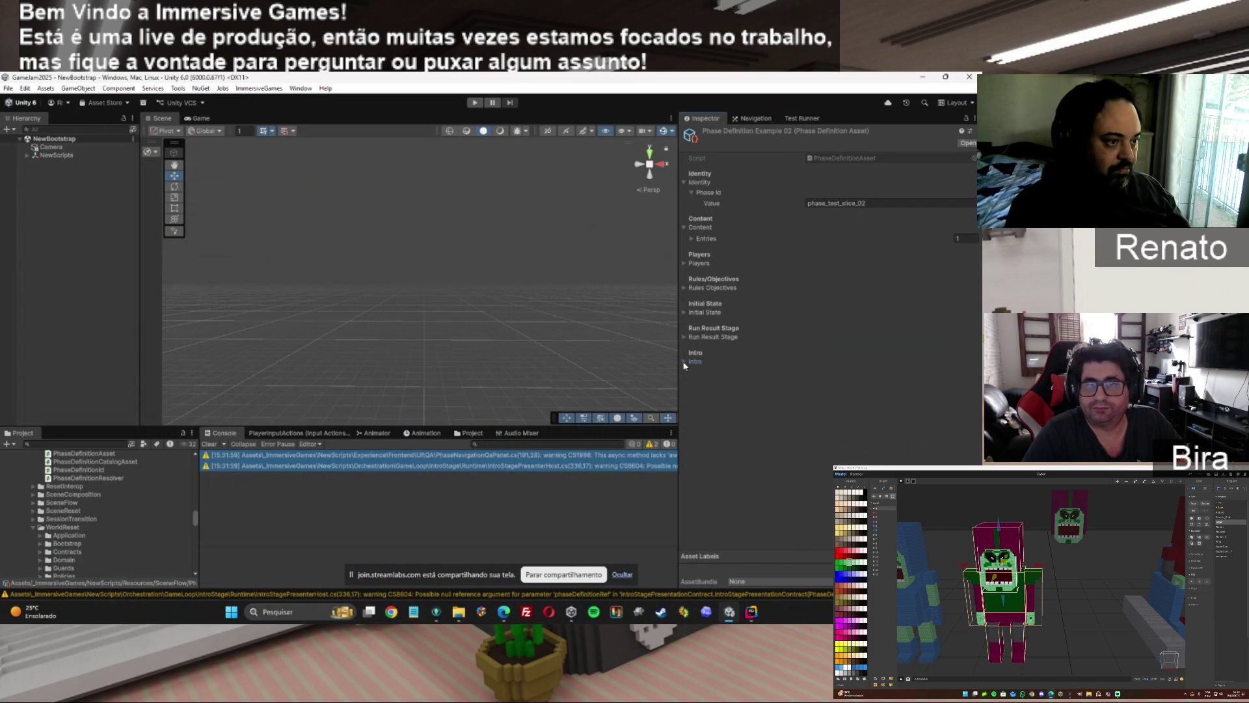
{"action": "left_click", "coordinate": [683, 313]}
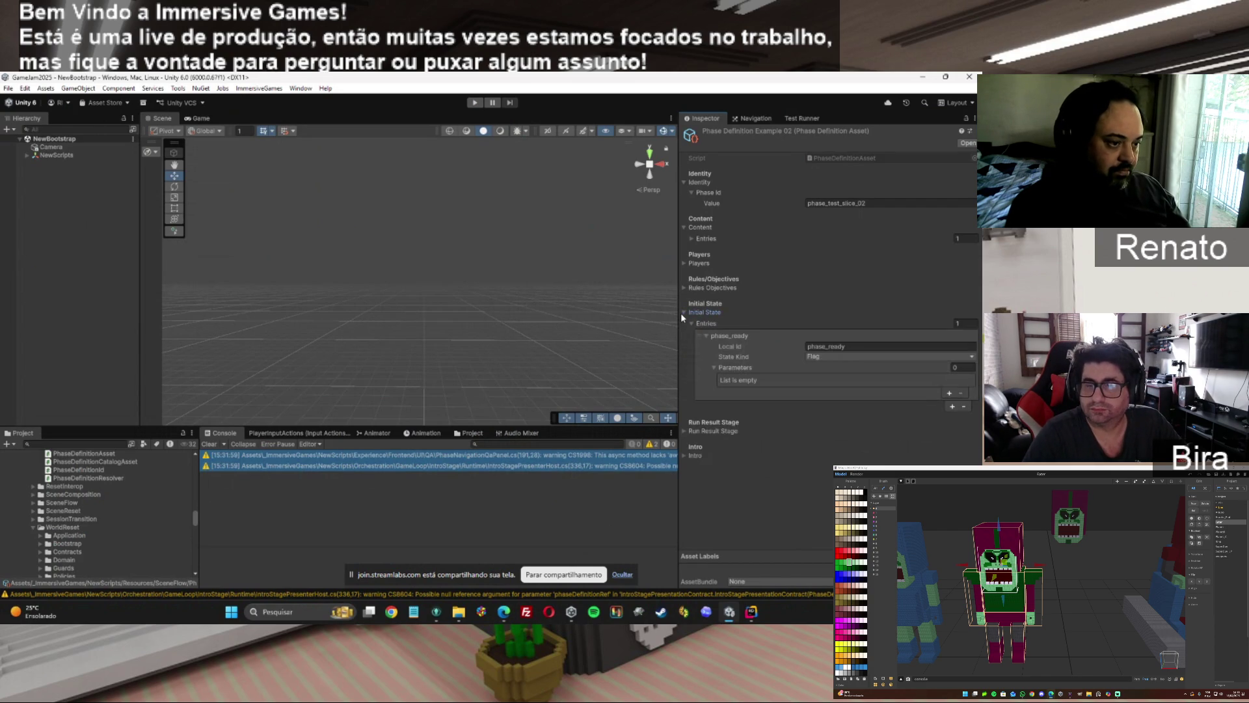
{"action": "left_click", "coordinate": [684, 313]}
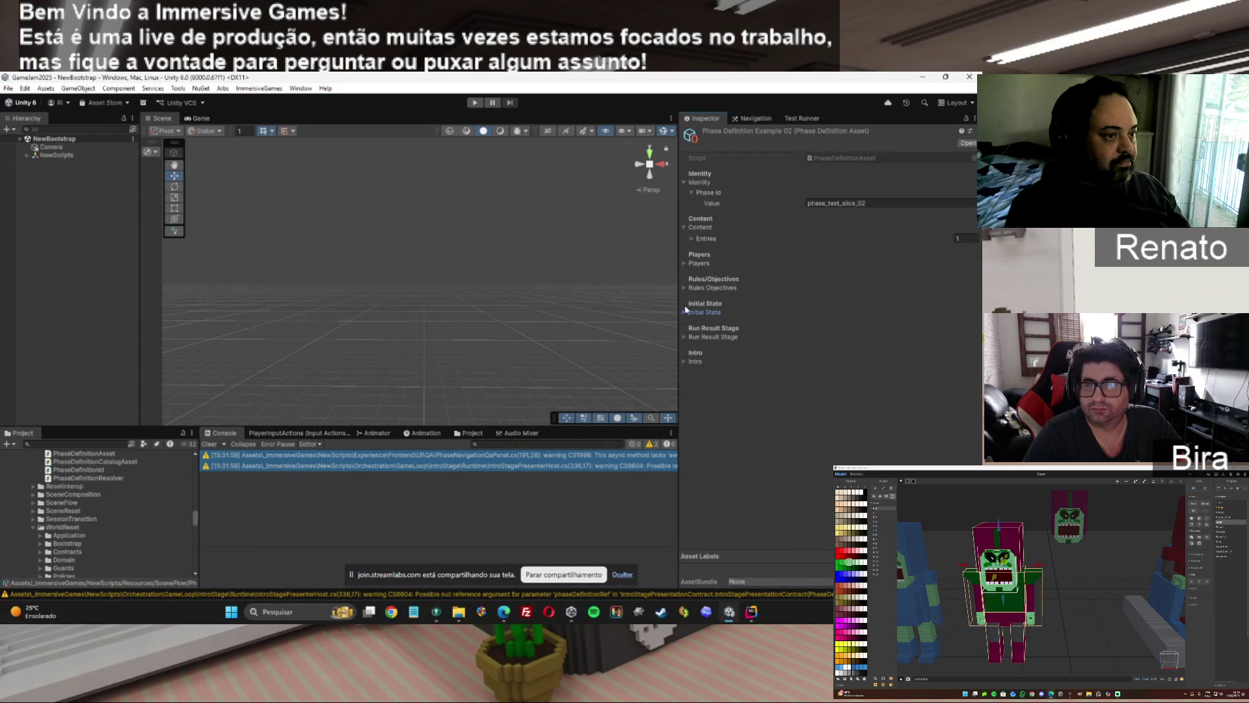
{"action": "left_click", "coordinate": [684, 183]}
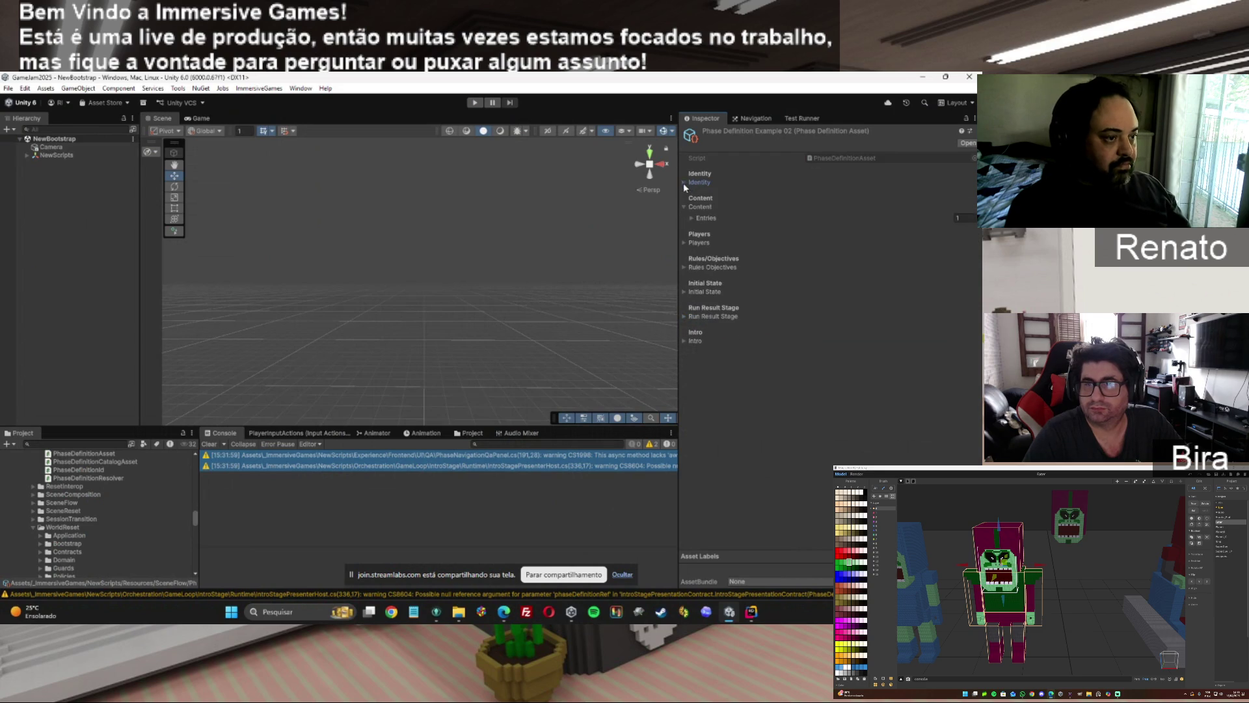
Set the main_scene content entry's role to Additive.
{"action": "left_click", "coordinate": [693, 218]}
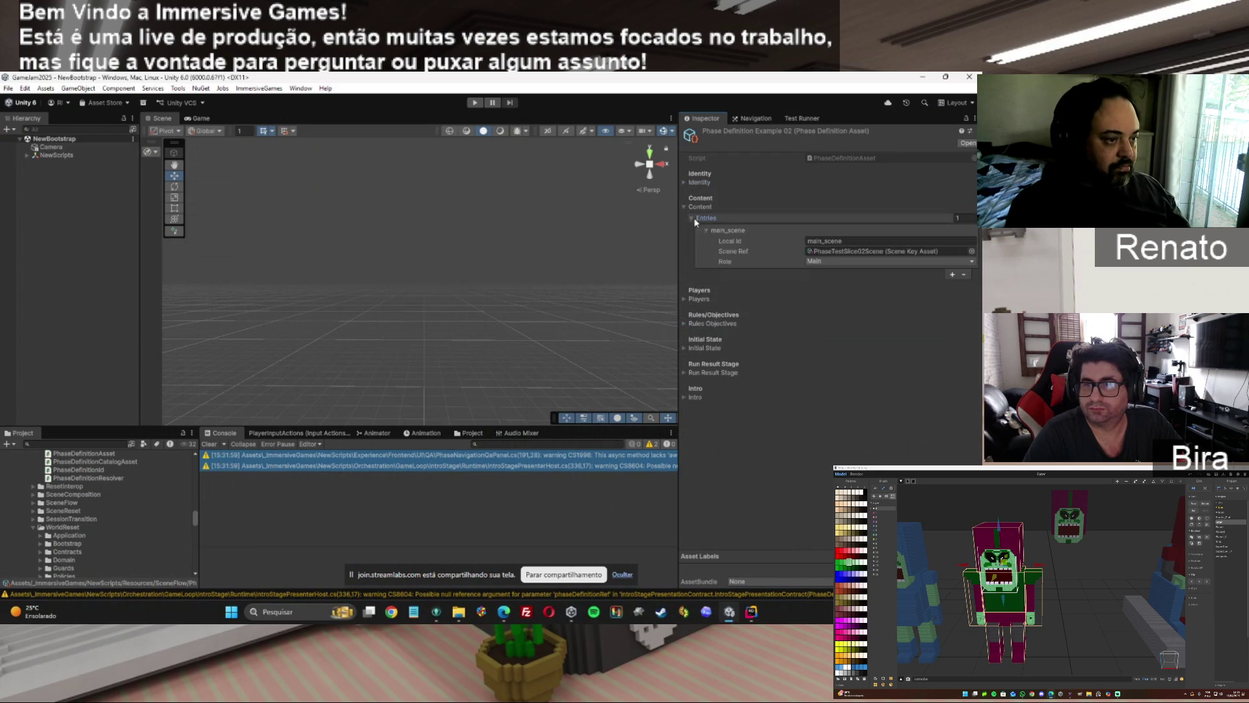
{"action": "left_click", "coordinate": [826, 261]}
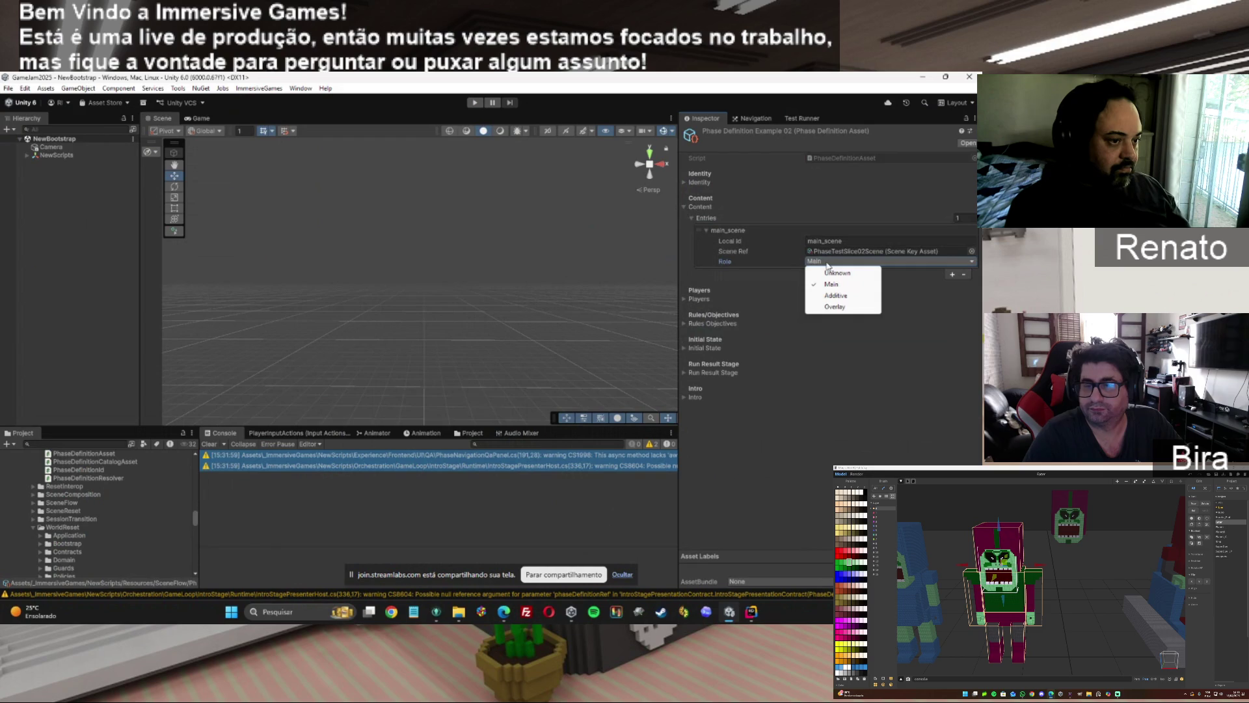
{"action": "left_click", "coordinate": [838, 296]}
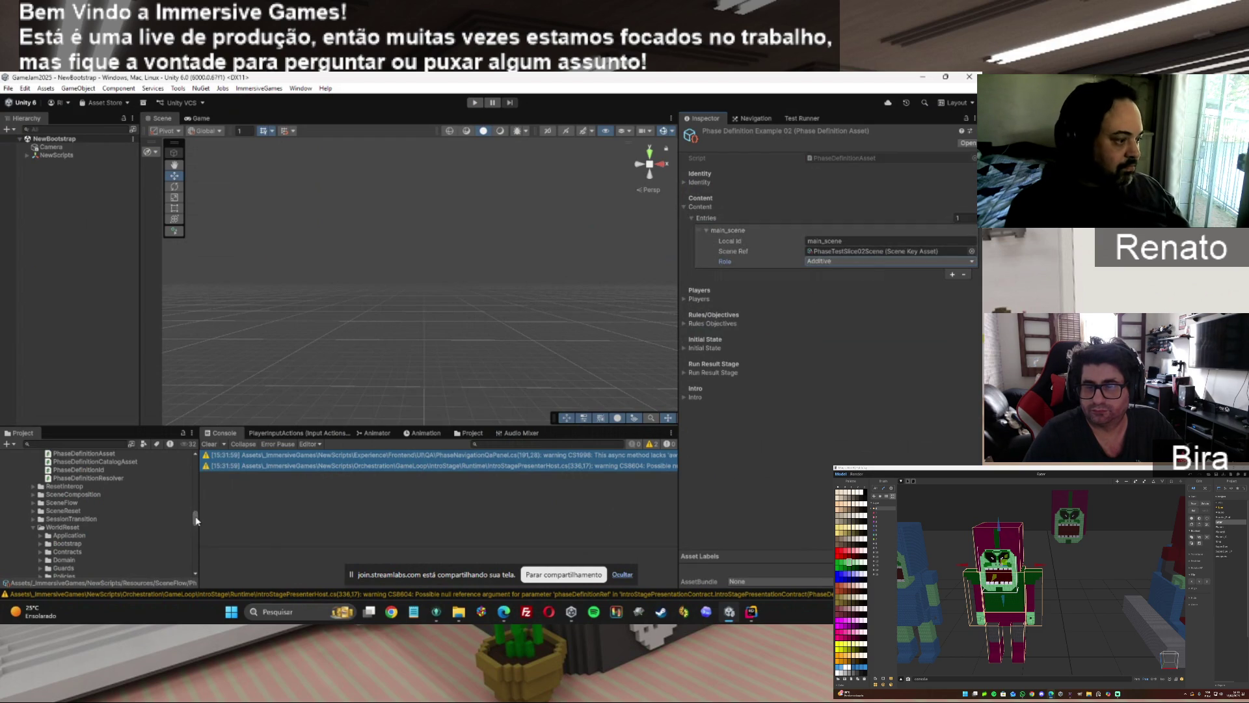
Select the PhaseDefinitionExample asset in the Project panel.
{"action": "mouse_move", "coordinate": [196, 516]}
{"action": "left_mouse_down"}
{"action": "mouse_move", "coordinate": [182, 534]}
{"action": "mouse_move", "coordinate": [187, 568]}
{"action": "left_mouse_up"}
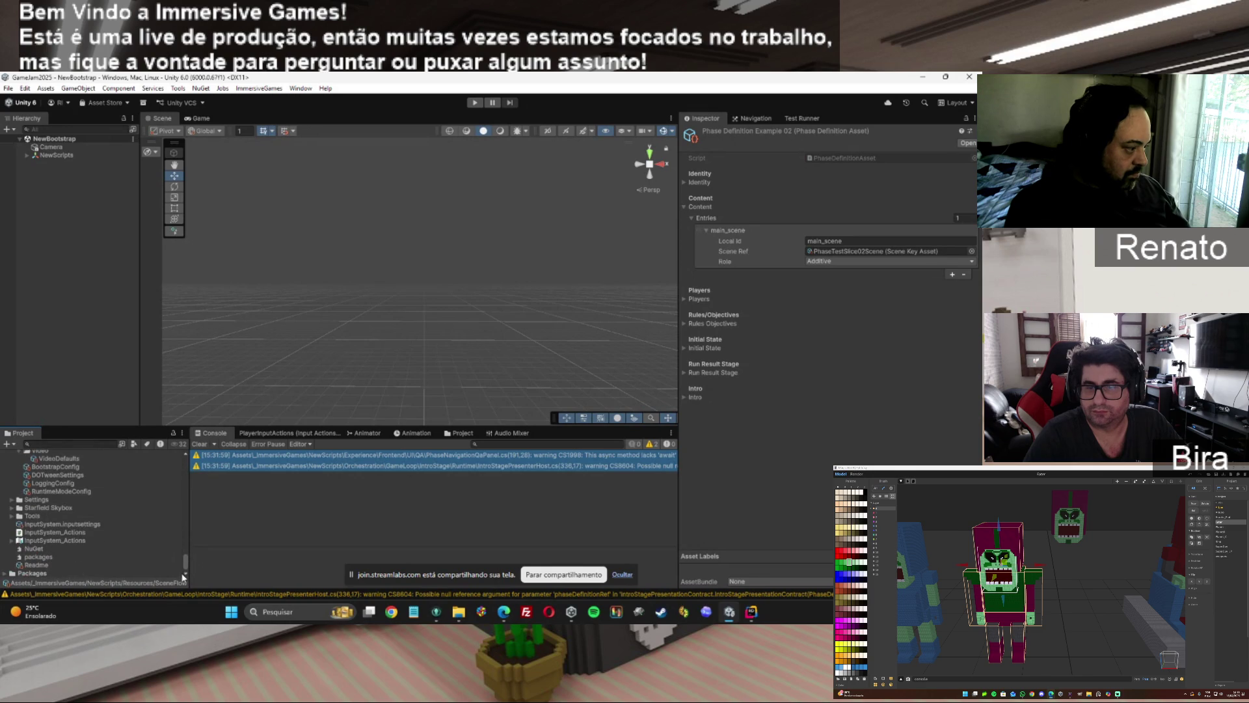
{"action": "scroll", "coordinate": [179, 559], "scroll_direction": "up", "scroll_amount": 5}
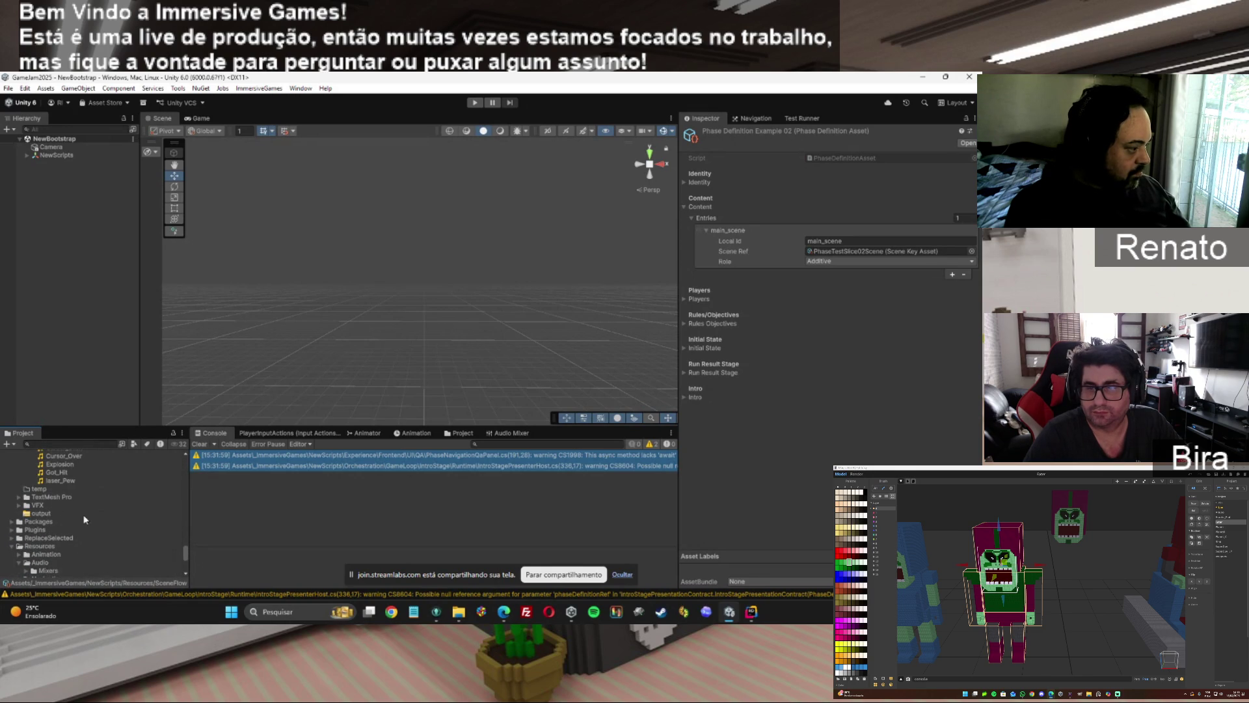
{"action": "left_click_drag", "start_coordinate": [185, 552], "coordinate": [185, 520]}
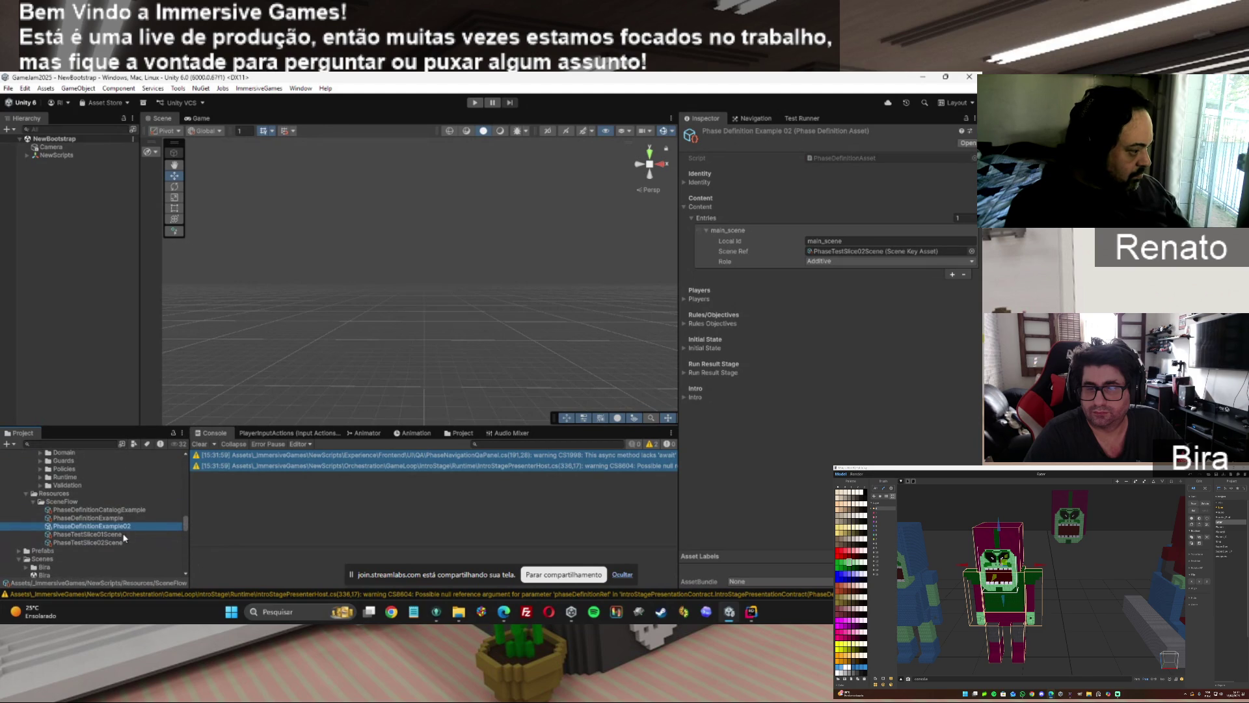
{"action": "left_click", "coordinate": [115, 518]}
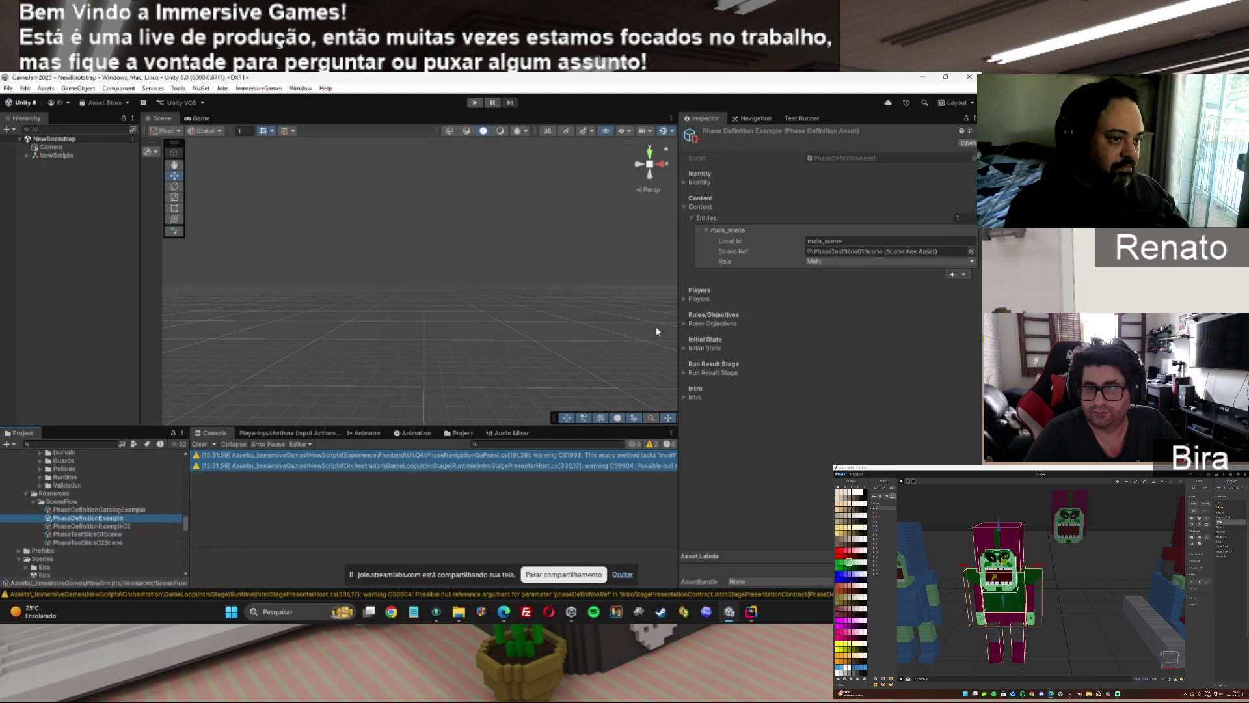
Set PhaseDefinitionExample's main_scene role to Additive and expand its Players entries.
{"action": "left_click", "coordinate": [846, 261]}
{"action": "left_click", "coordinate": [859, 295]}
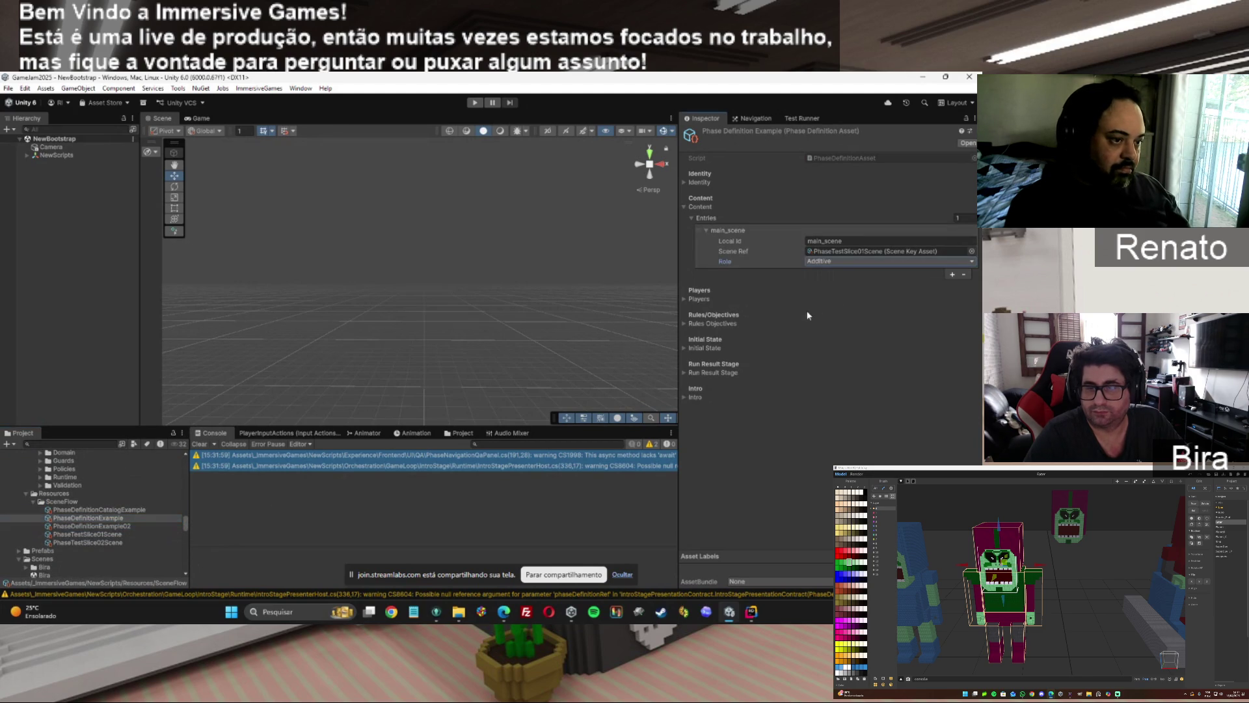
{"action": "left_click", "coordinate": [684, 300]}
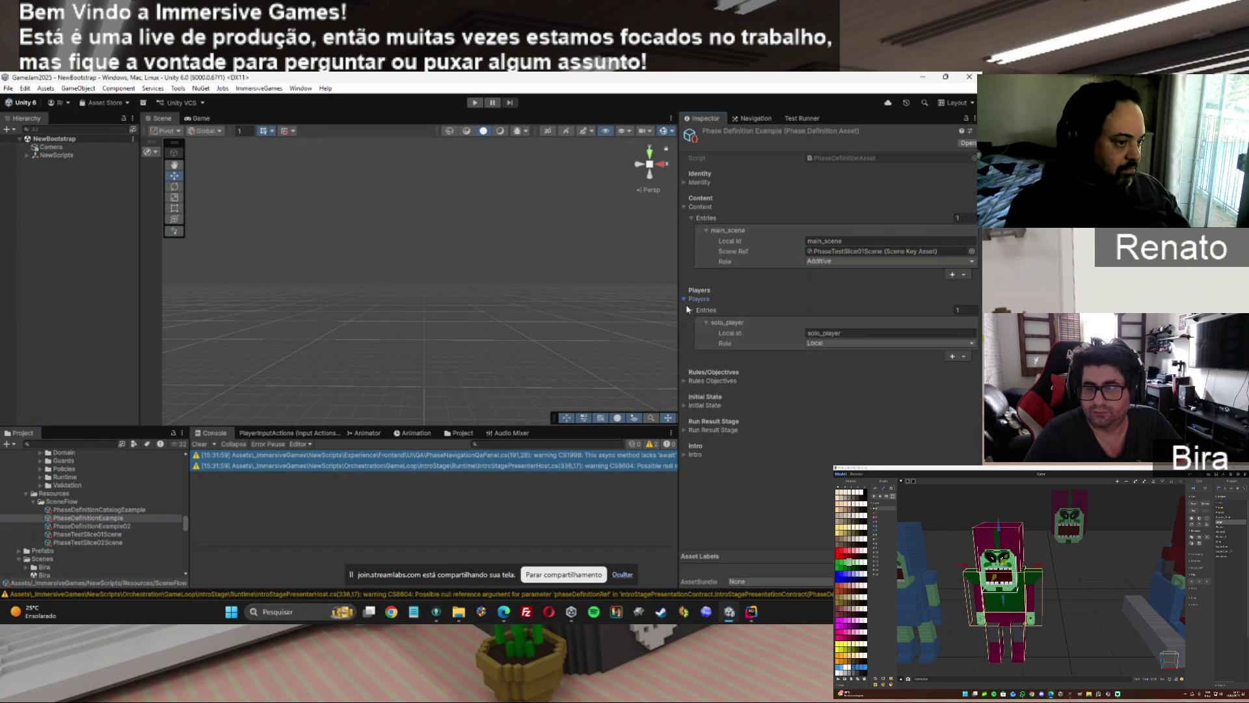
Compare with PhaseDefinitionExample02, review the rules and objectives lists, then return to Rider.
{"action": "left_click", "coordinate": [111, 527]}
{"action": "left_click", "coordinate": [106, 519]}
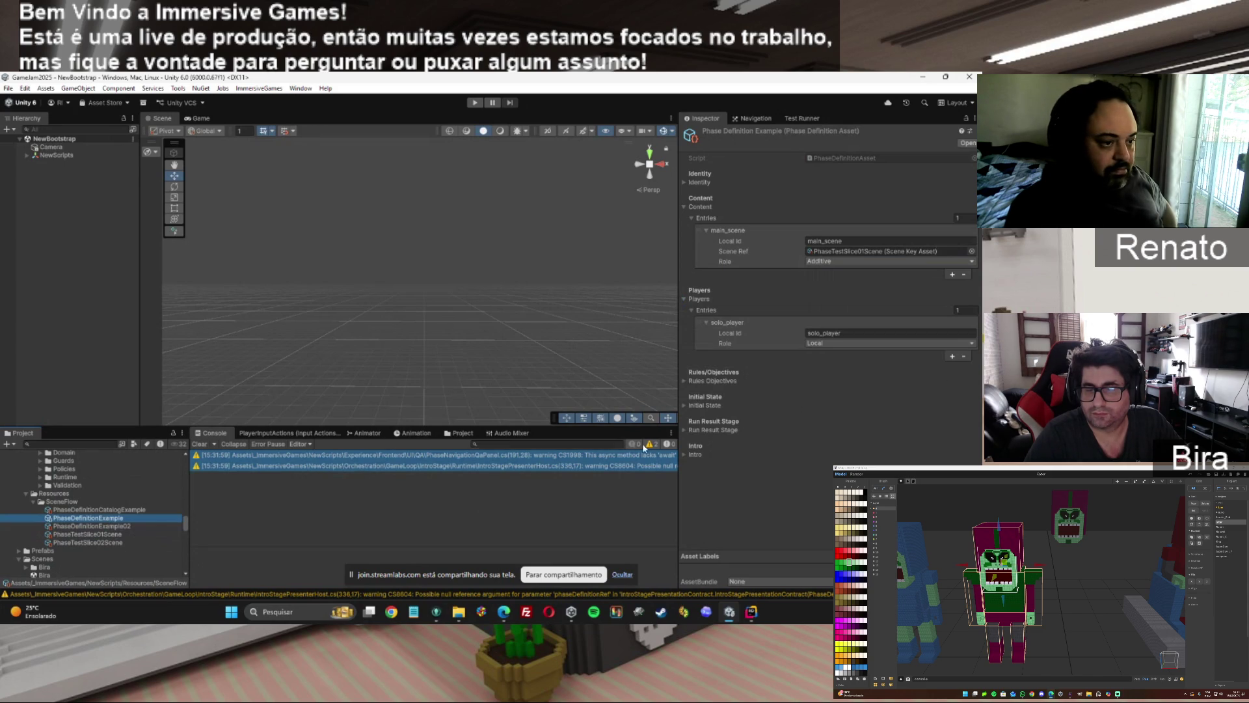
{"action": "left_click", "coordinate": [684, 381]}
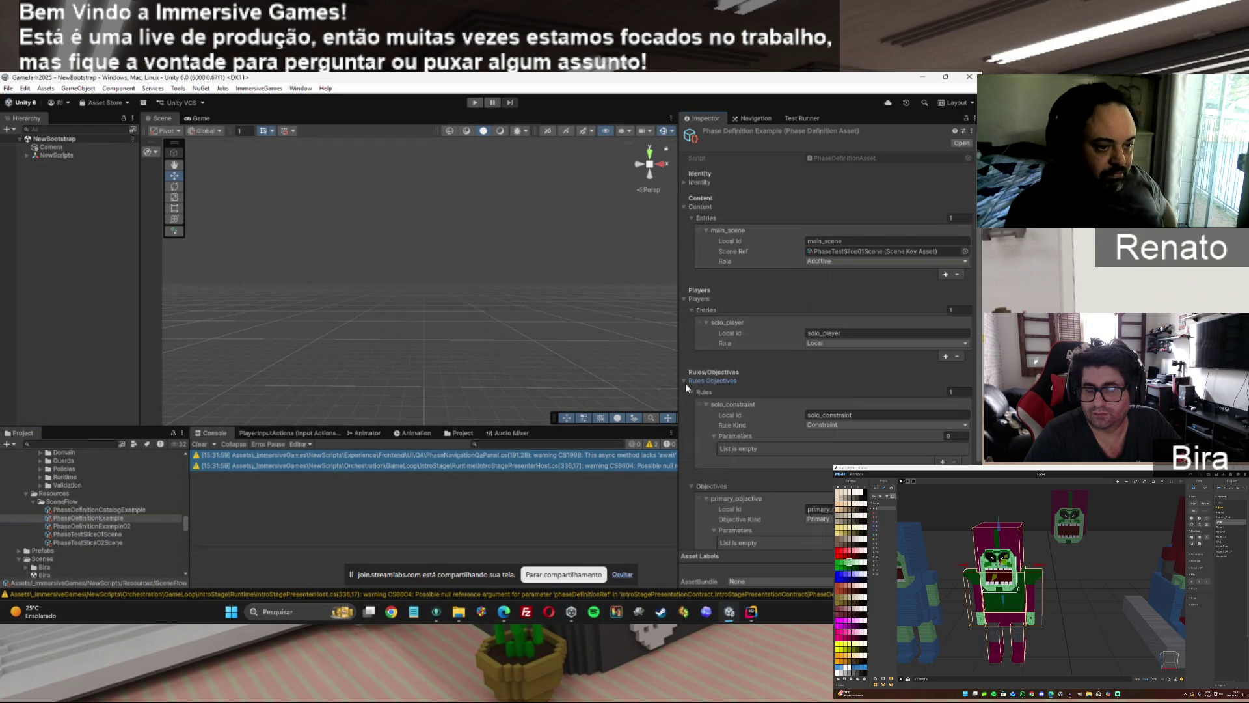
{"action": "left_click", "coordinate": [686, 382]}
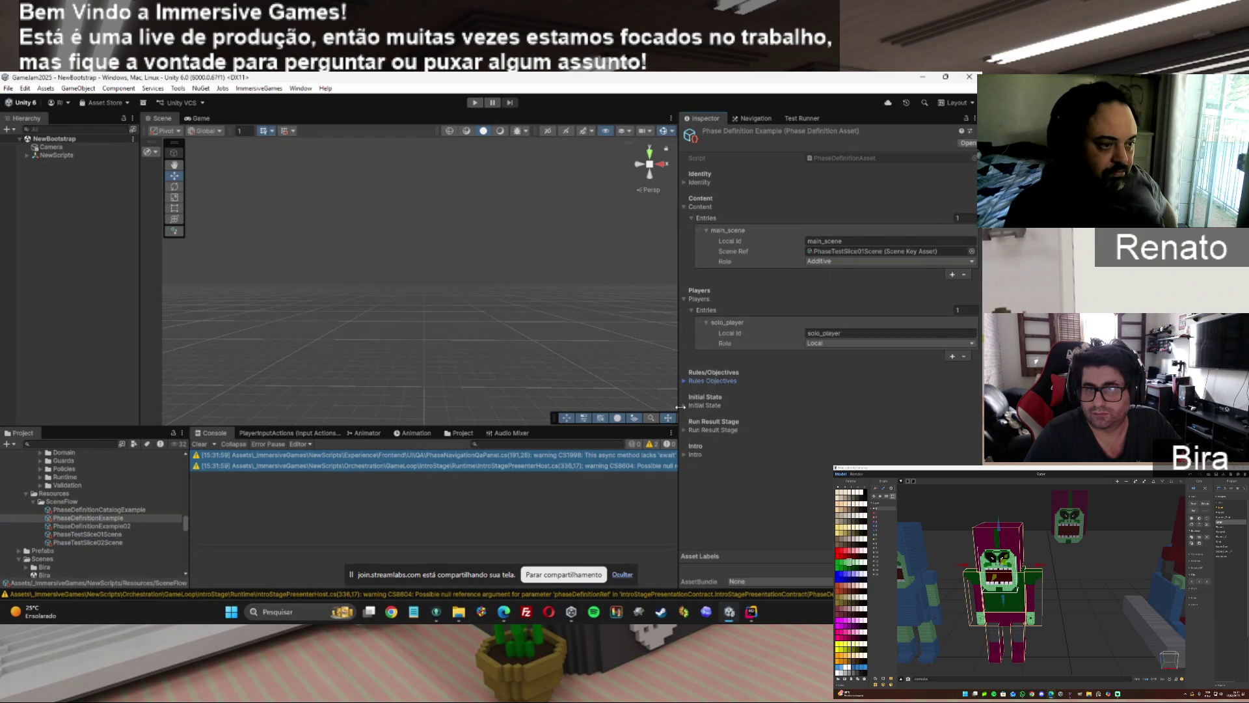
{"action": "left_click", "coordinate": [682, 454]}
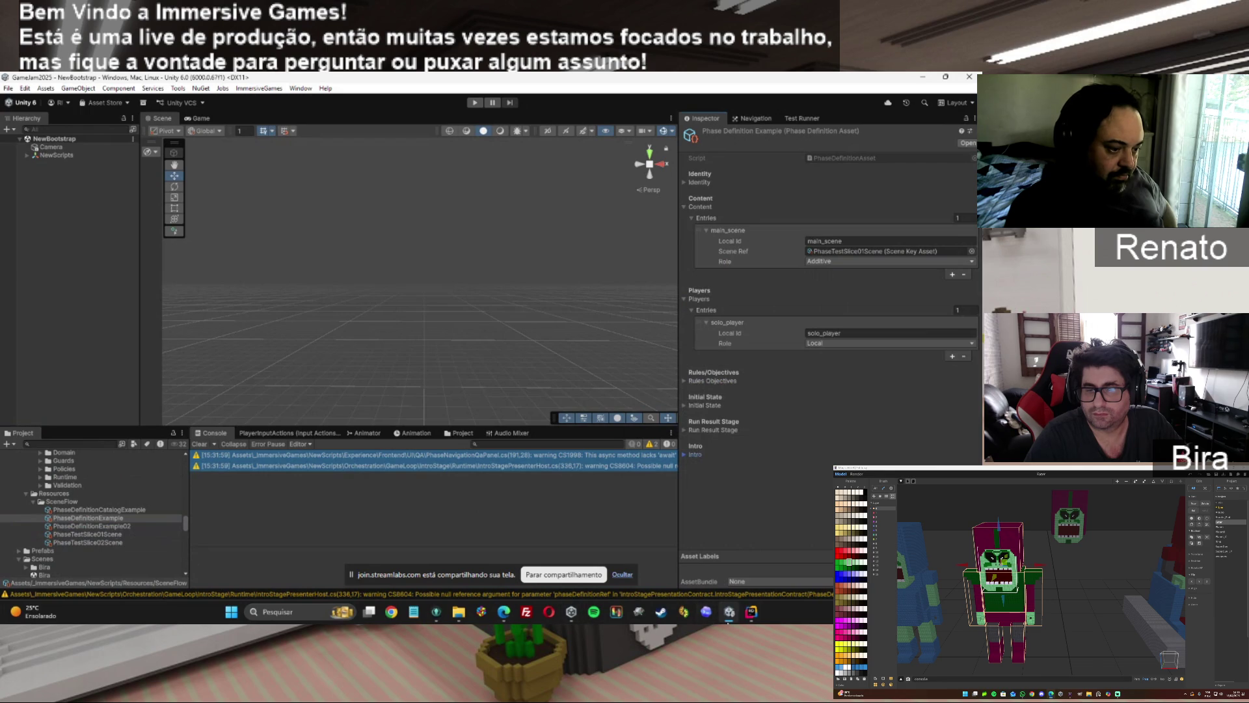
{"action": "left_click", "coordinate": [753, 617]}
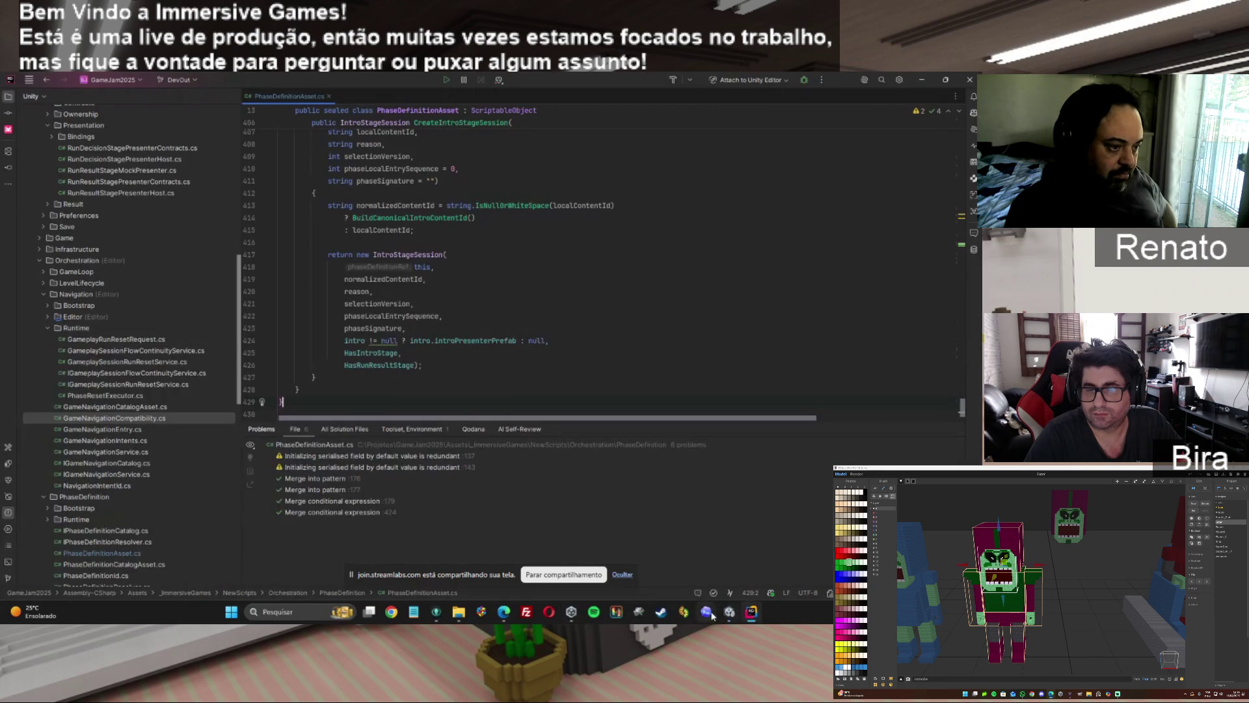
Ask ChatGPT, in Portuguese, where the canonical system uses the asset's "Intro" set.
{"action": "left_click", "coordinate": [504, 613]}
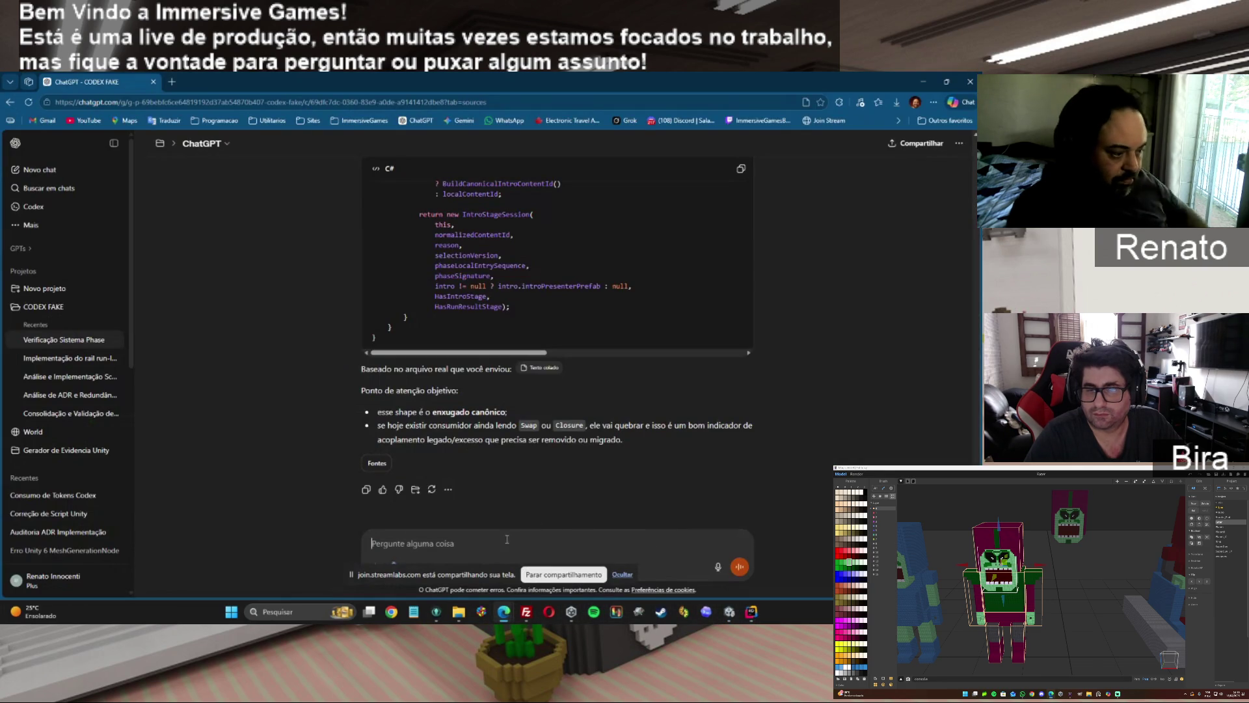
{"action": "type", "text": "t ao"}
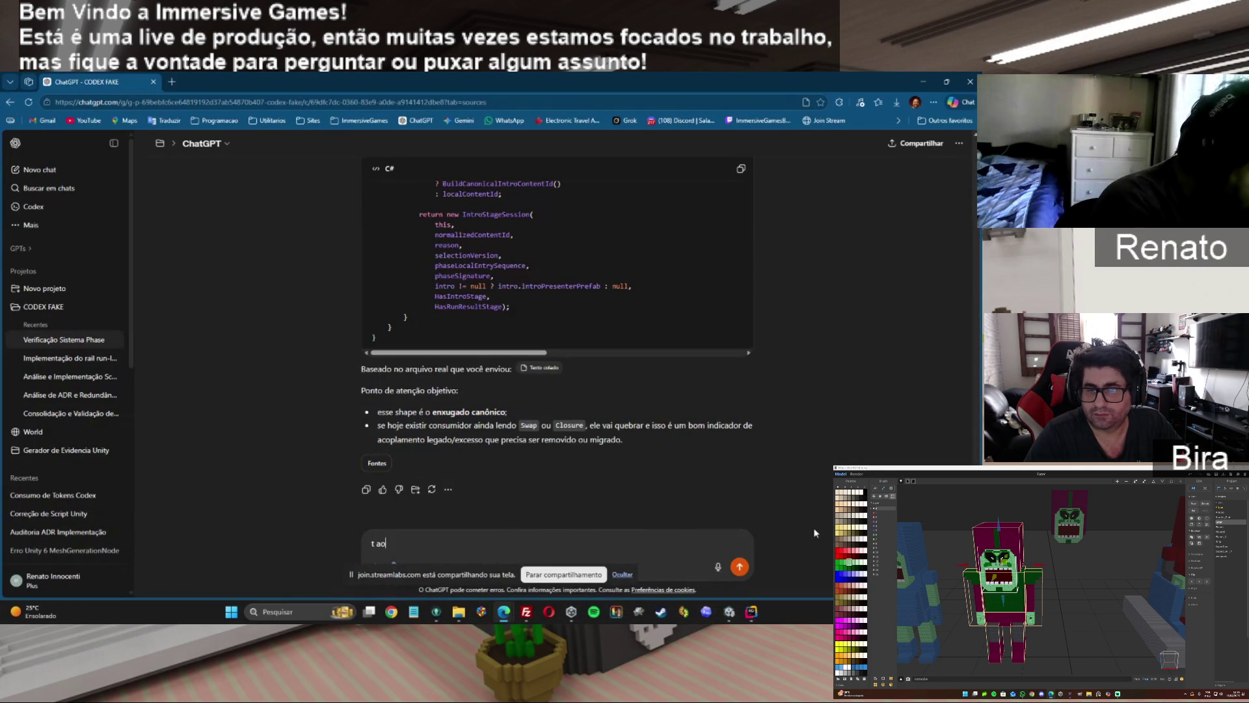
{"action": "key", "text": "BackSpace"}
{"action": "key", "text": "BackSpace"}
{"action": "key", "text": "BackSpace"}
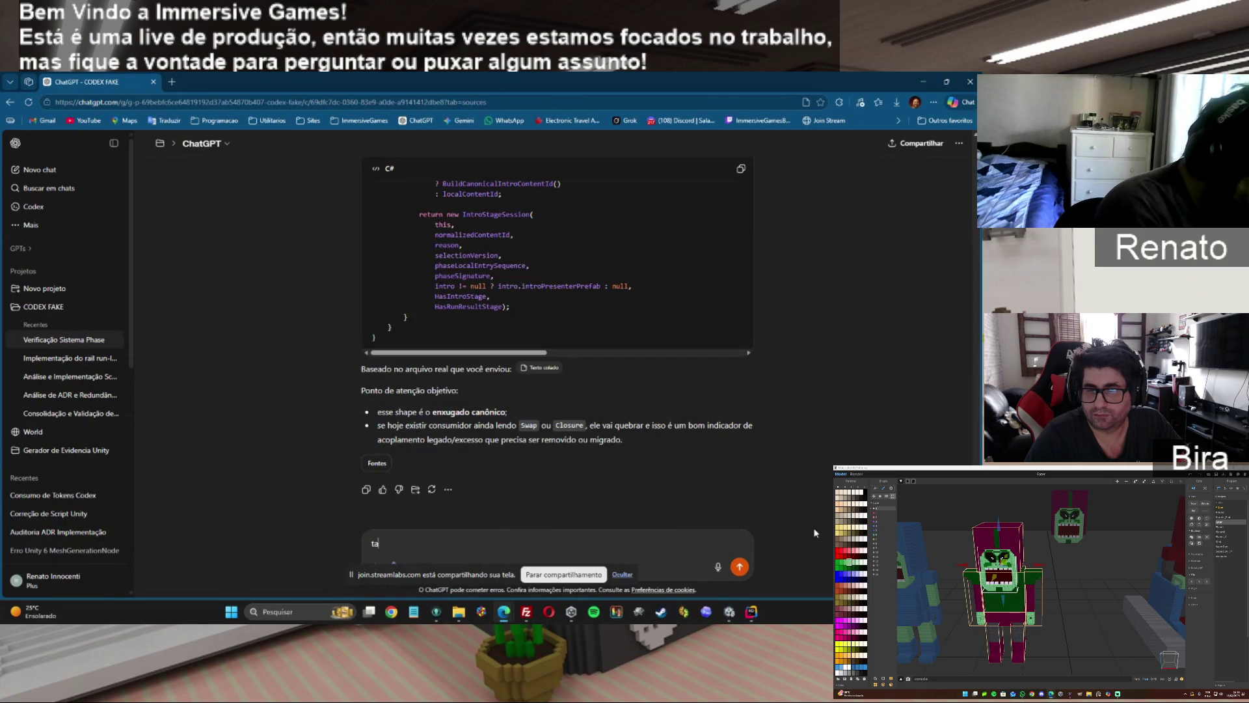
{"action": "type", "text": " onde no"}
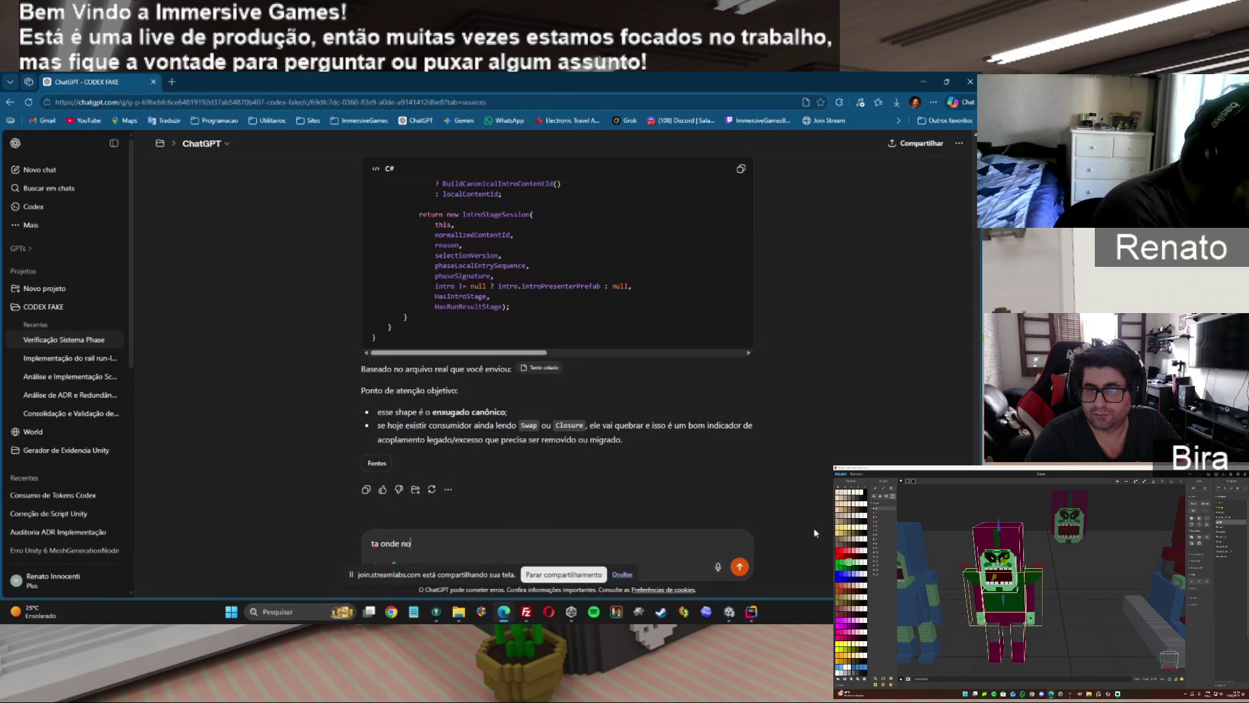
{"action": "type", "text": " siste"}
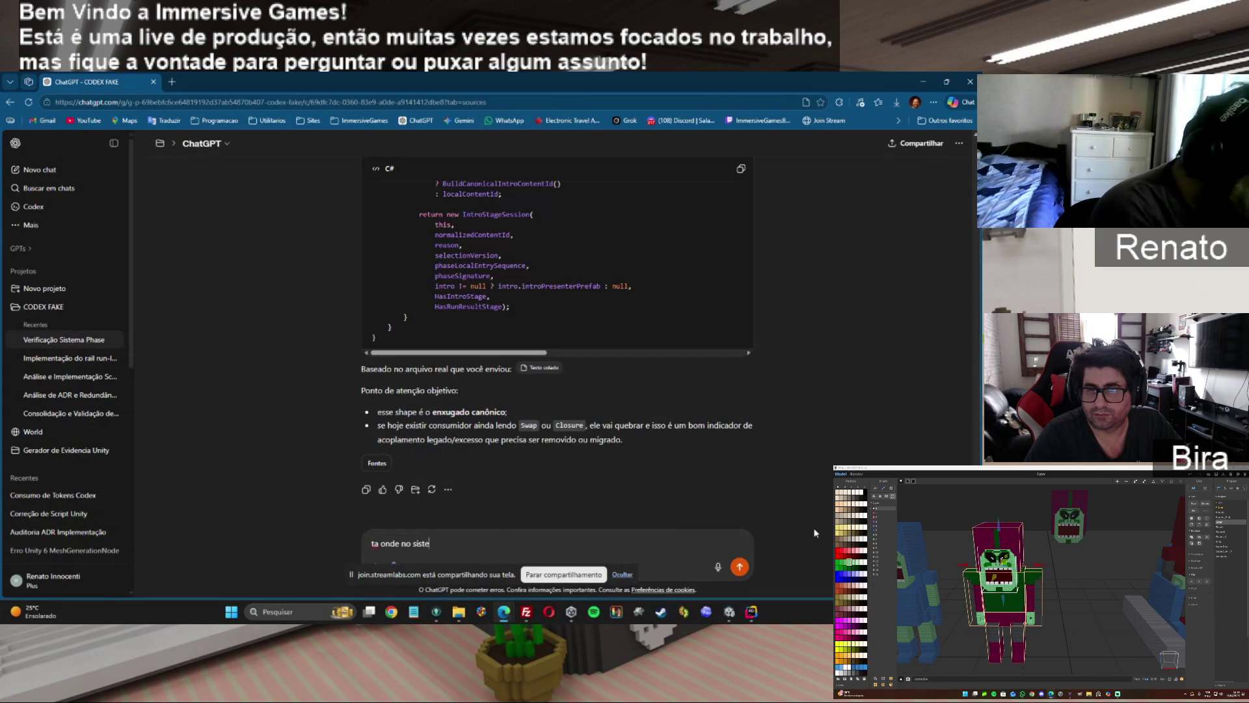
{"action": "type", "text": "a caronic"}
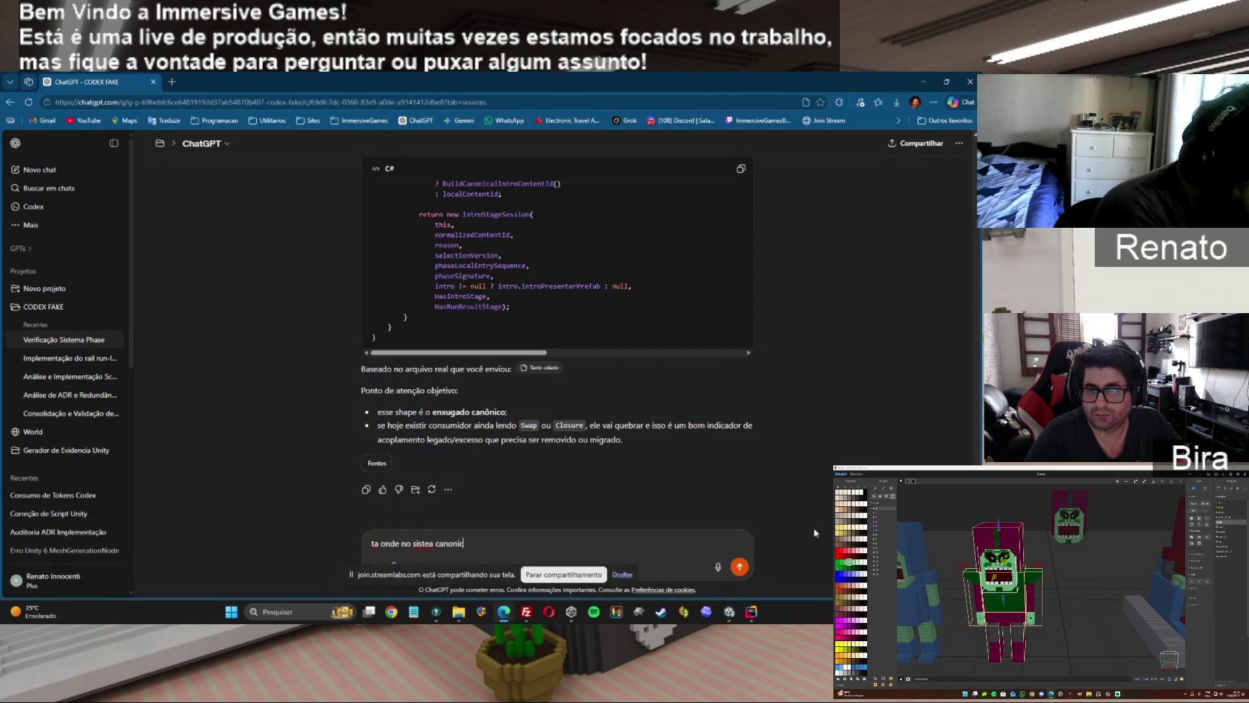
{"action": "type", "text": "sta usando"}
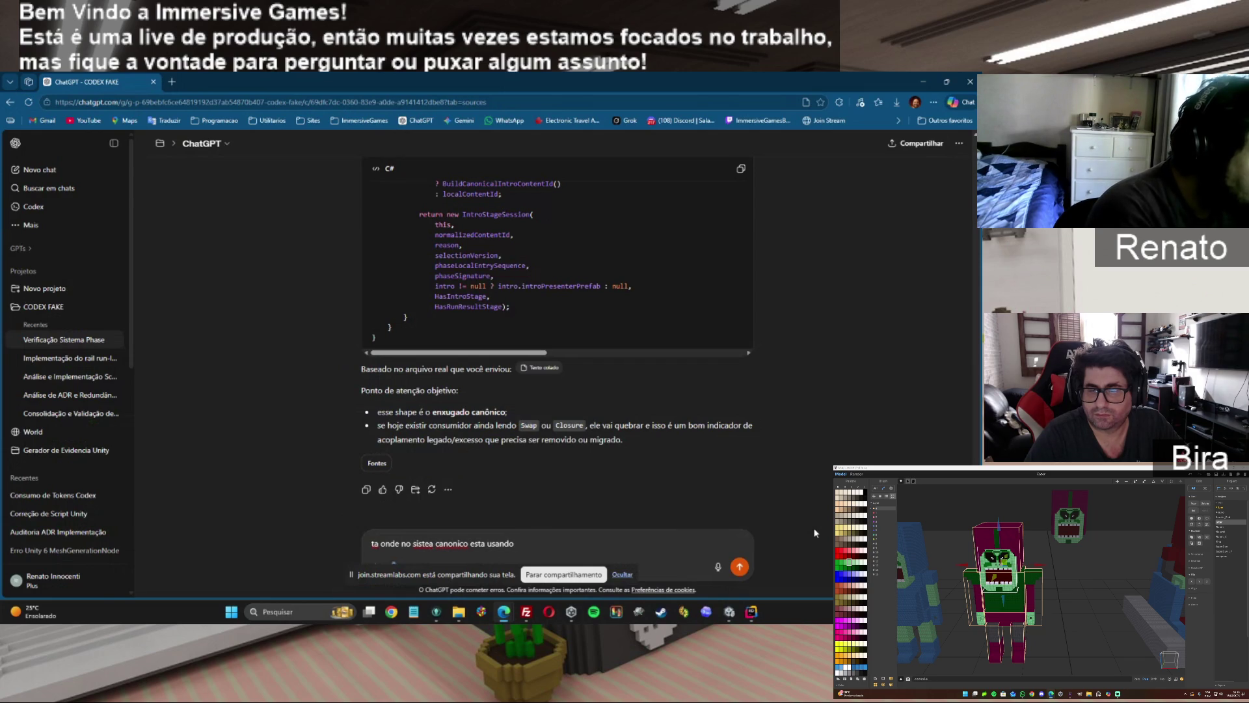
{"action": "type", "text": " o conjunto"}
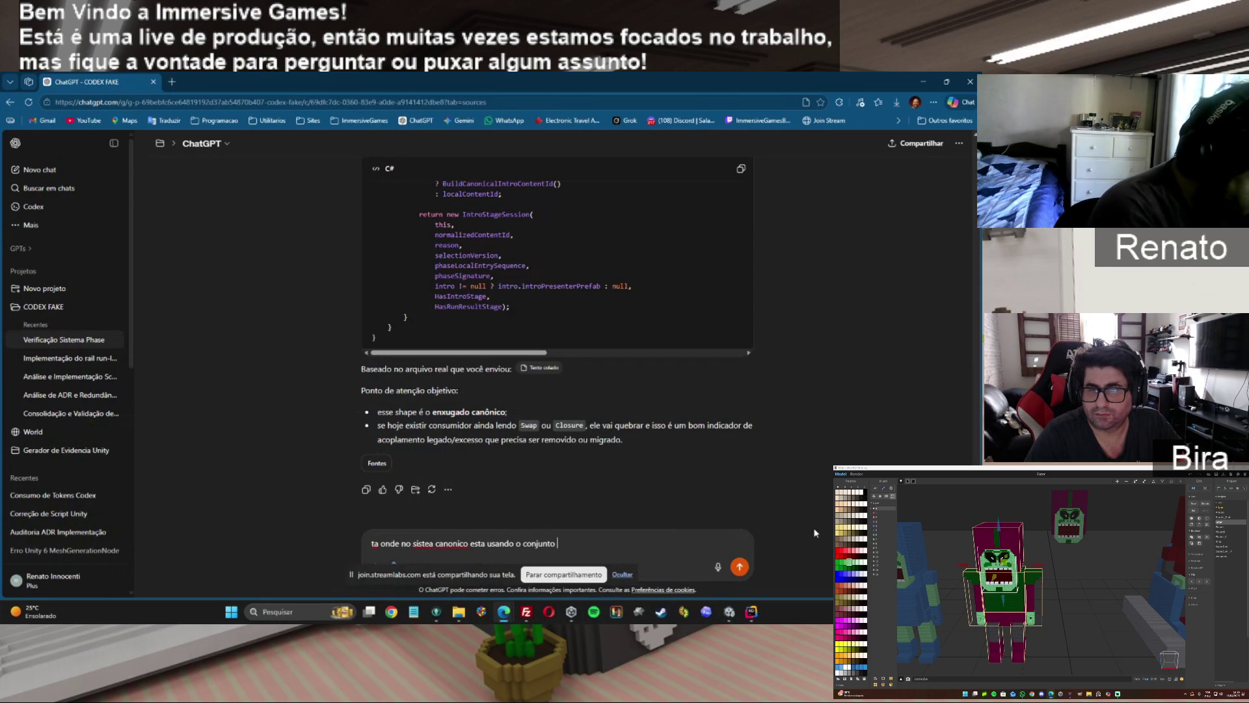
{"action": "type", "text": " \"Intro\""}
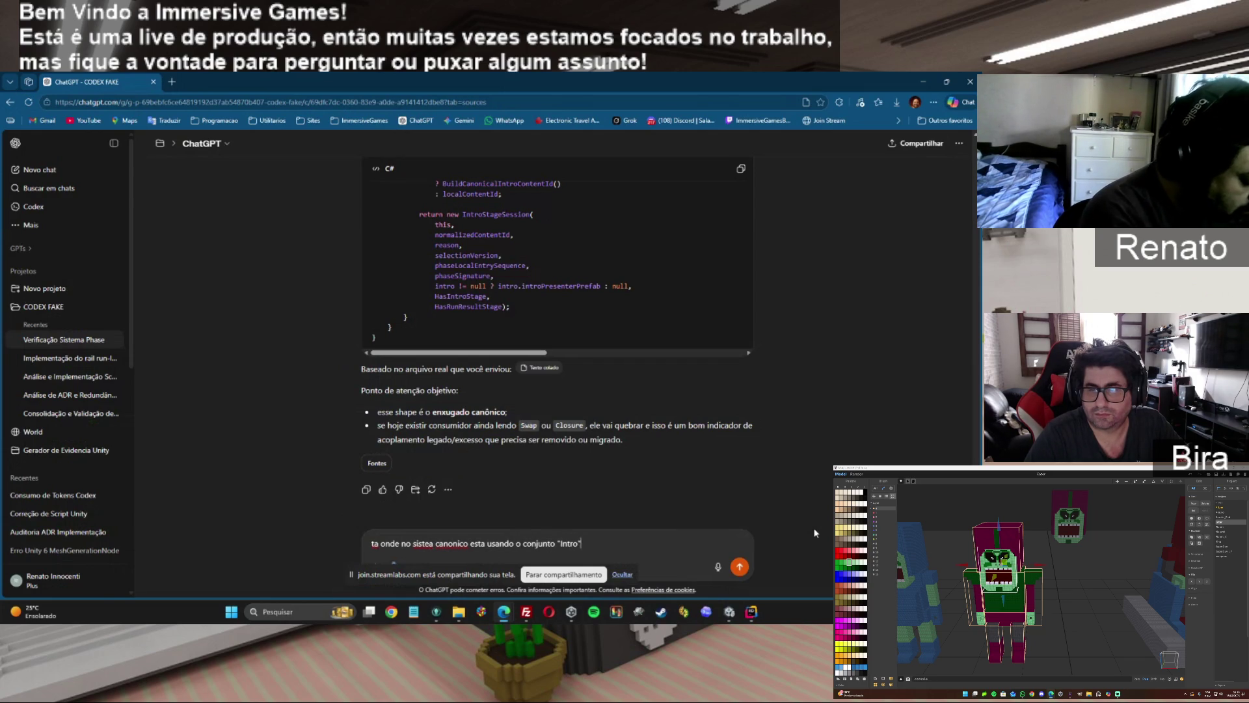
{"action": "type", "text": " da"}
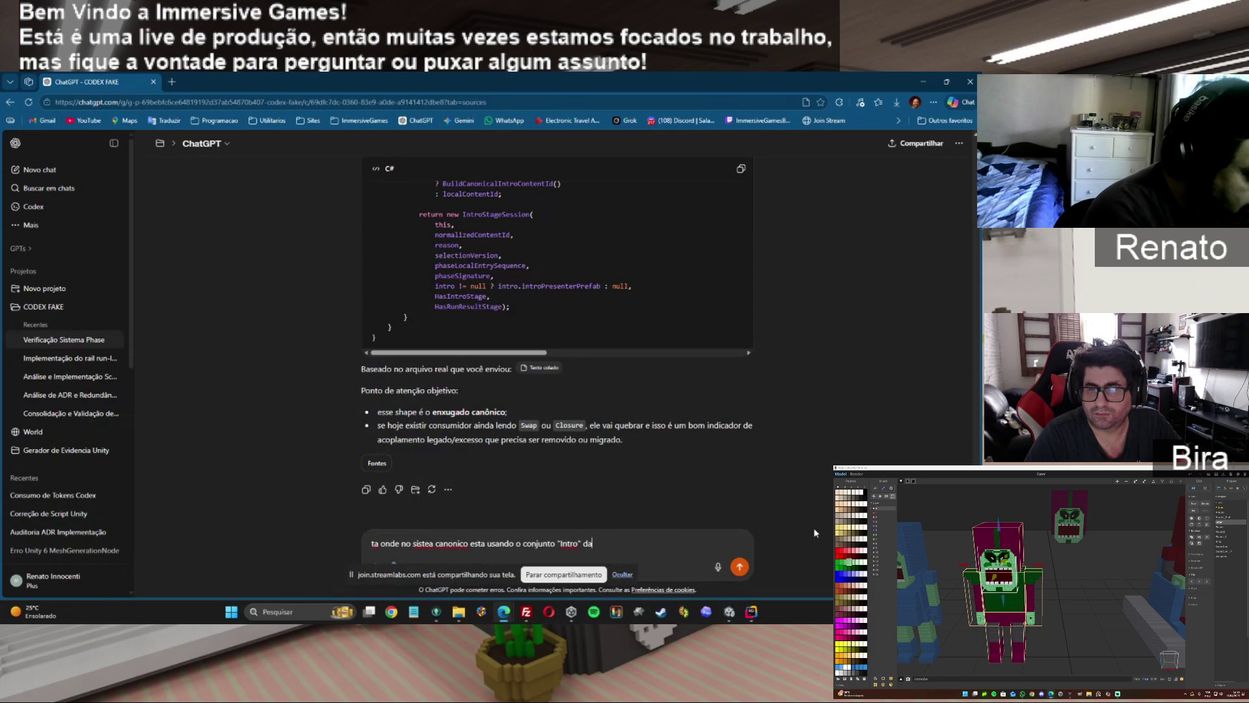
{"action": "type", "text": "o as"}
{"action": "type", "text": "set"}
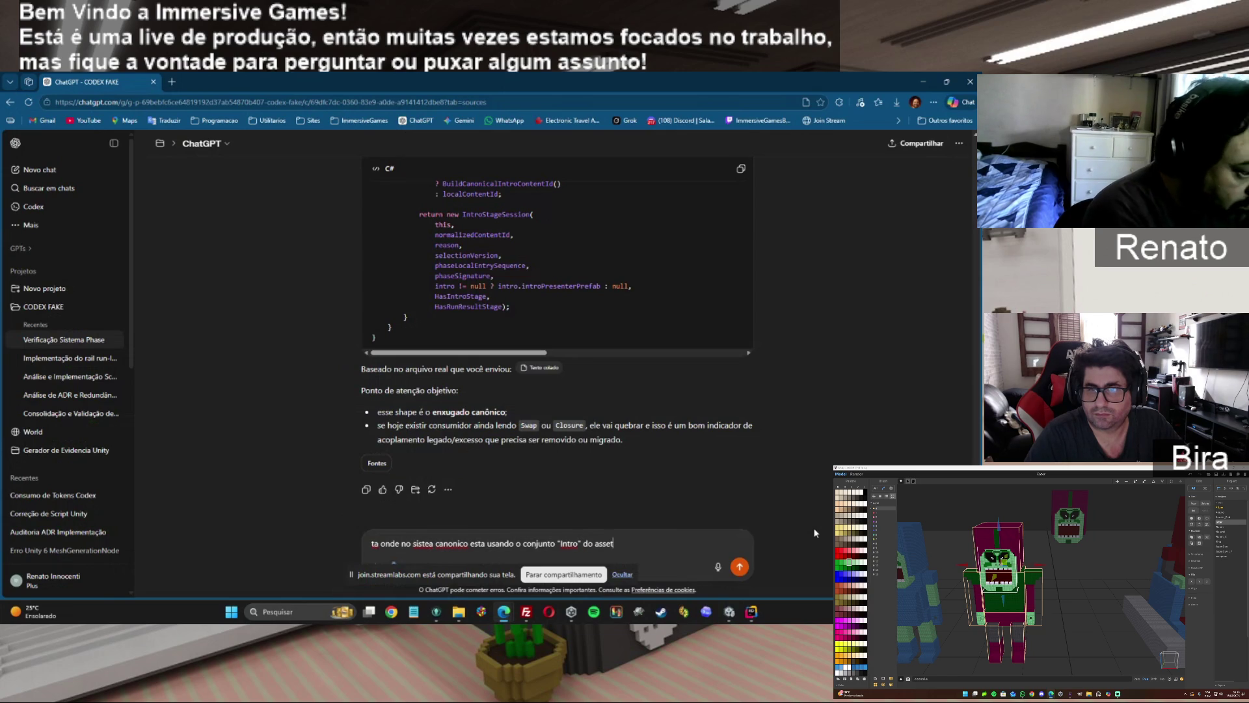
{"action": "key", "text": "Return"}
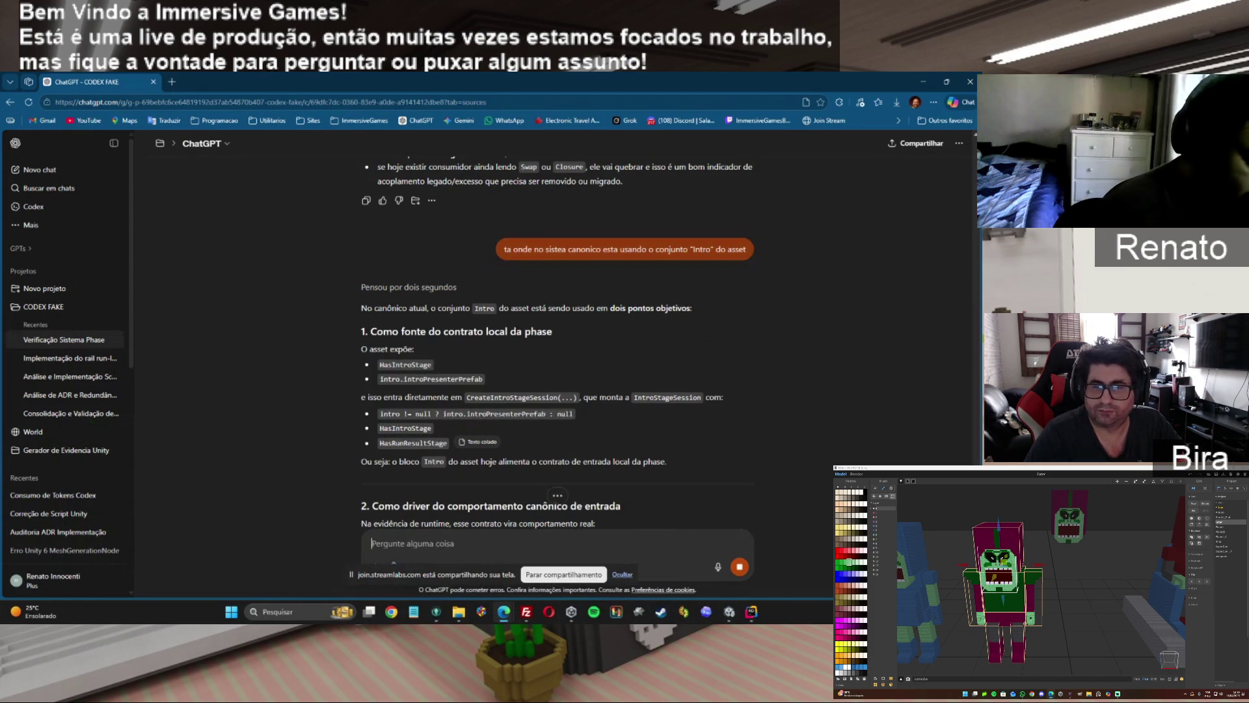
Object that per the ADR the intro presenter decides if an intro exists, correcting 'pretender' to 'presenter'.
{"action": "scroll", "coordinate": [564, 547], "scroll_direction": "down", "scroll_amount": 4}
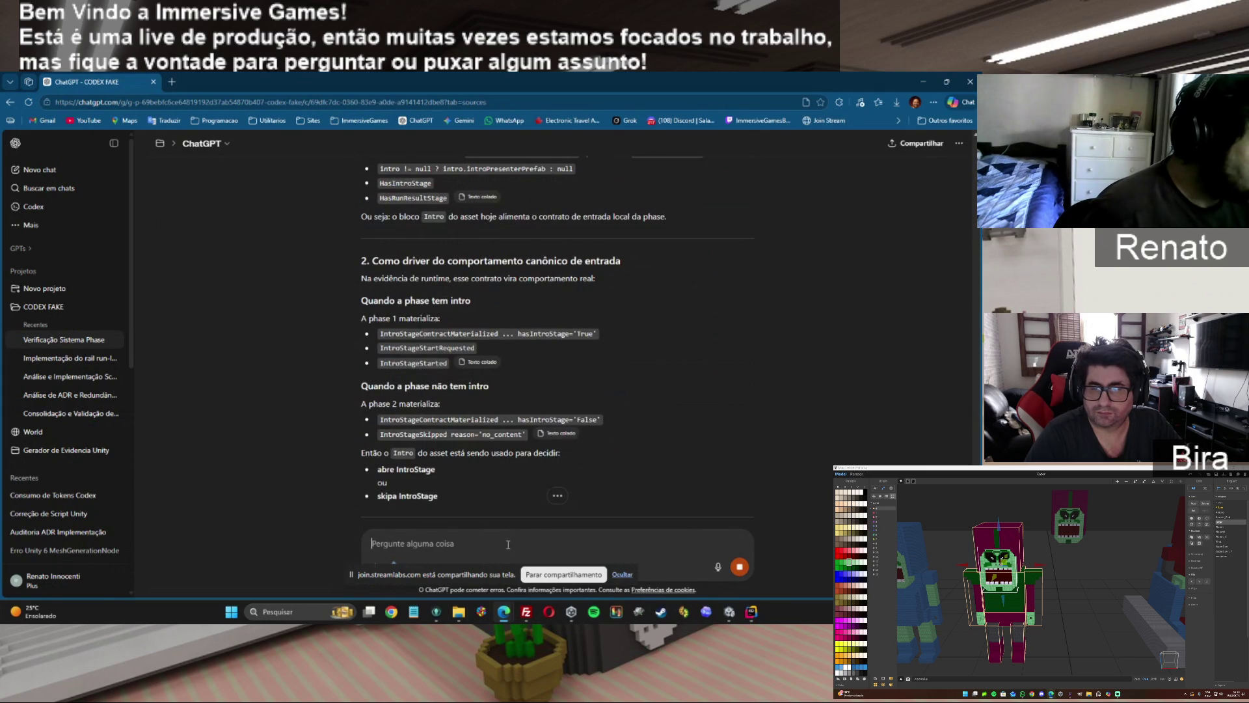
{"action": "type", "text": "mas is"}
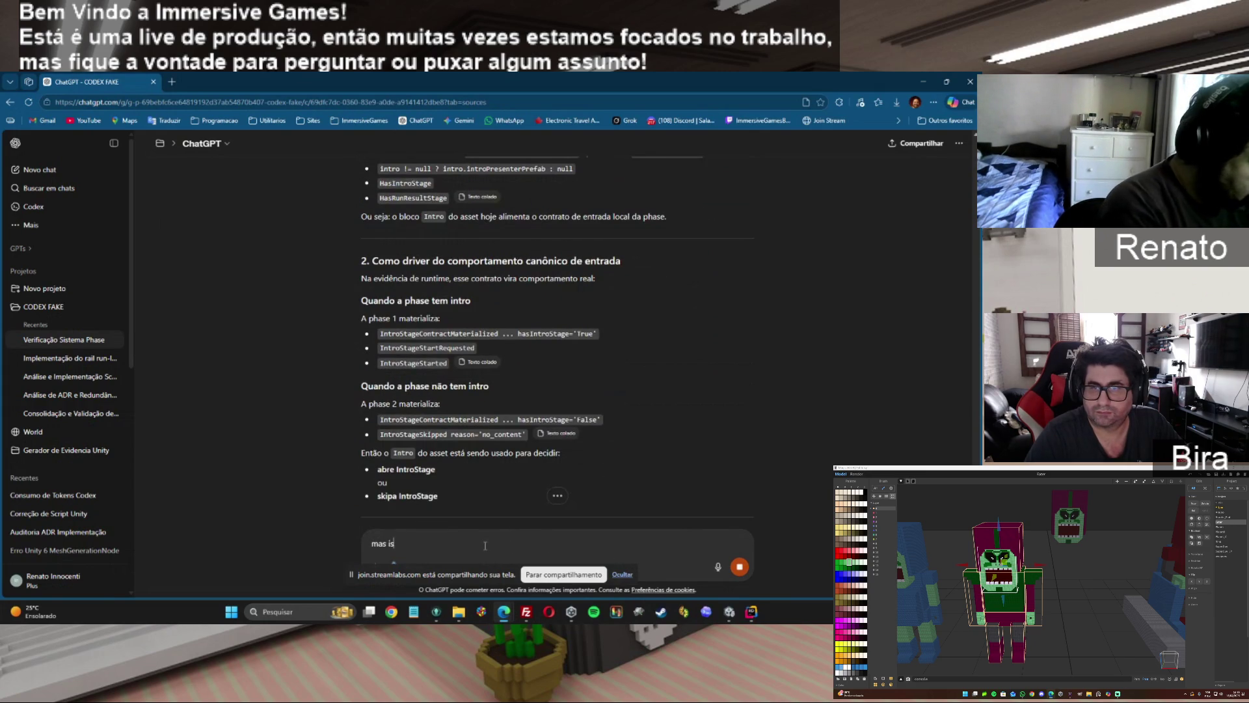
{"action": "type", "text": "so é cont"}
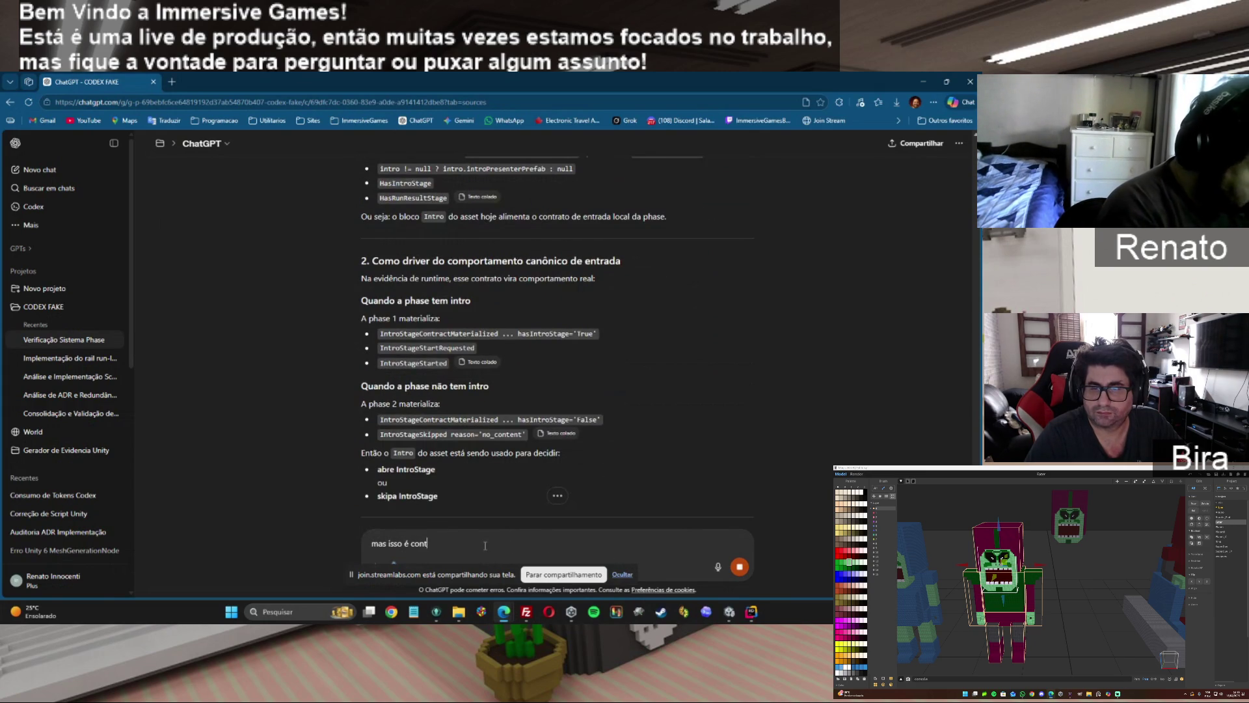
{"action": "type", "text": "ra o "}
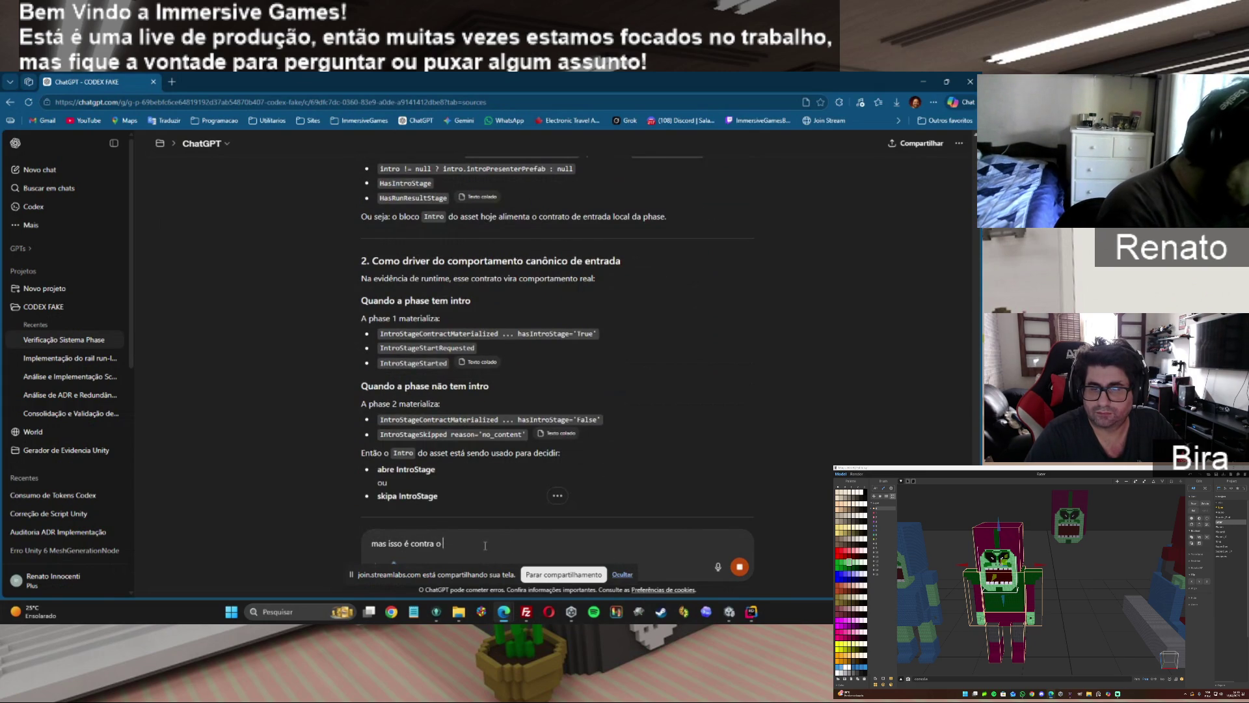
{"action": "type", "text": "que de"}
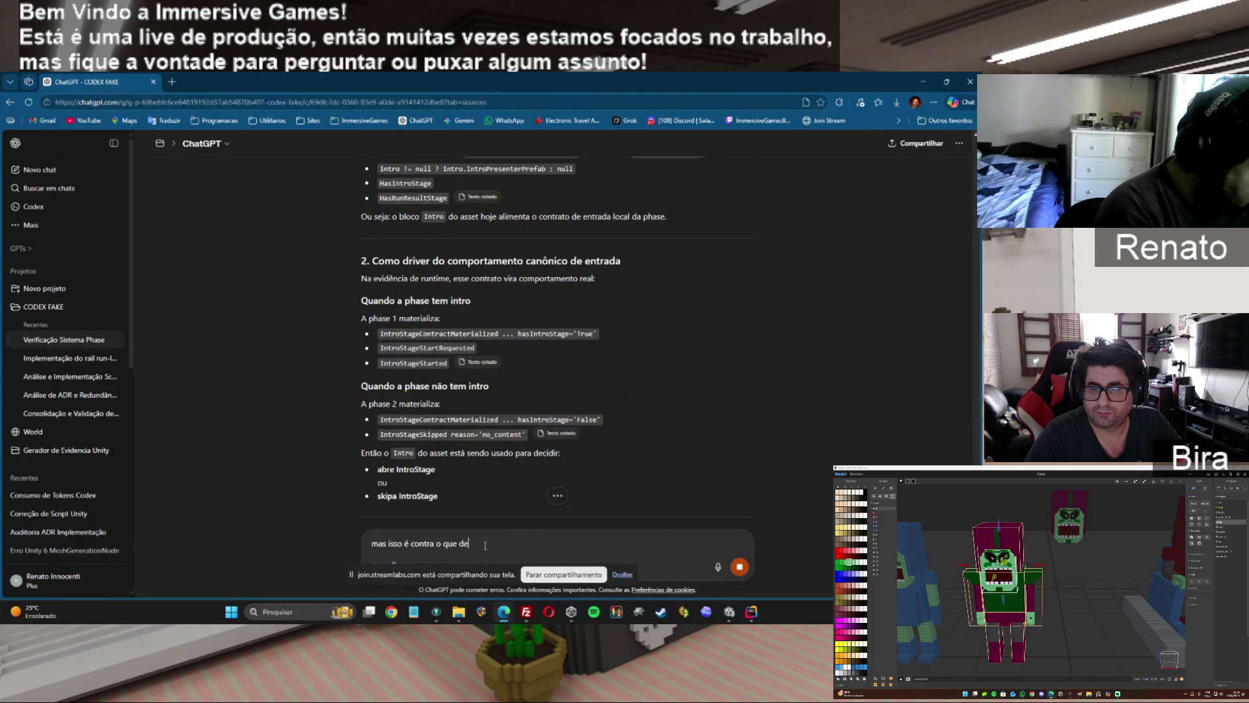
{"action": "type", "text": "terminam"}
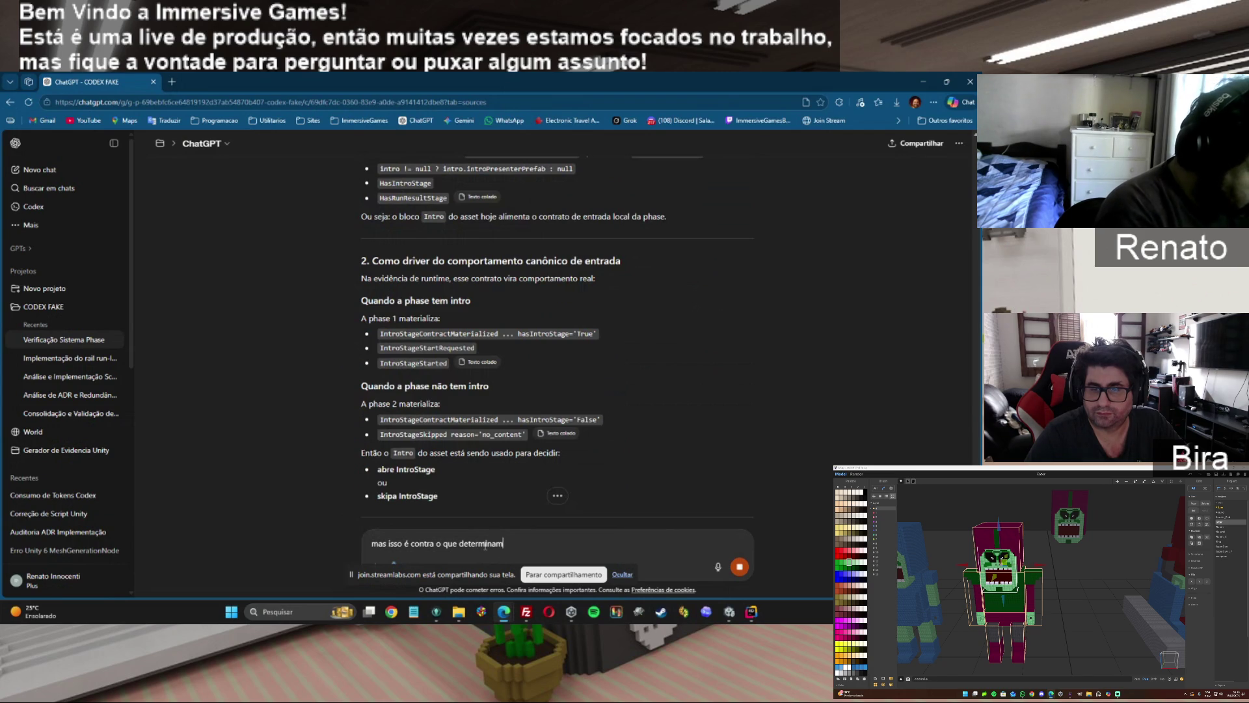
{"action": "type", "text": "os no ADR"}
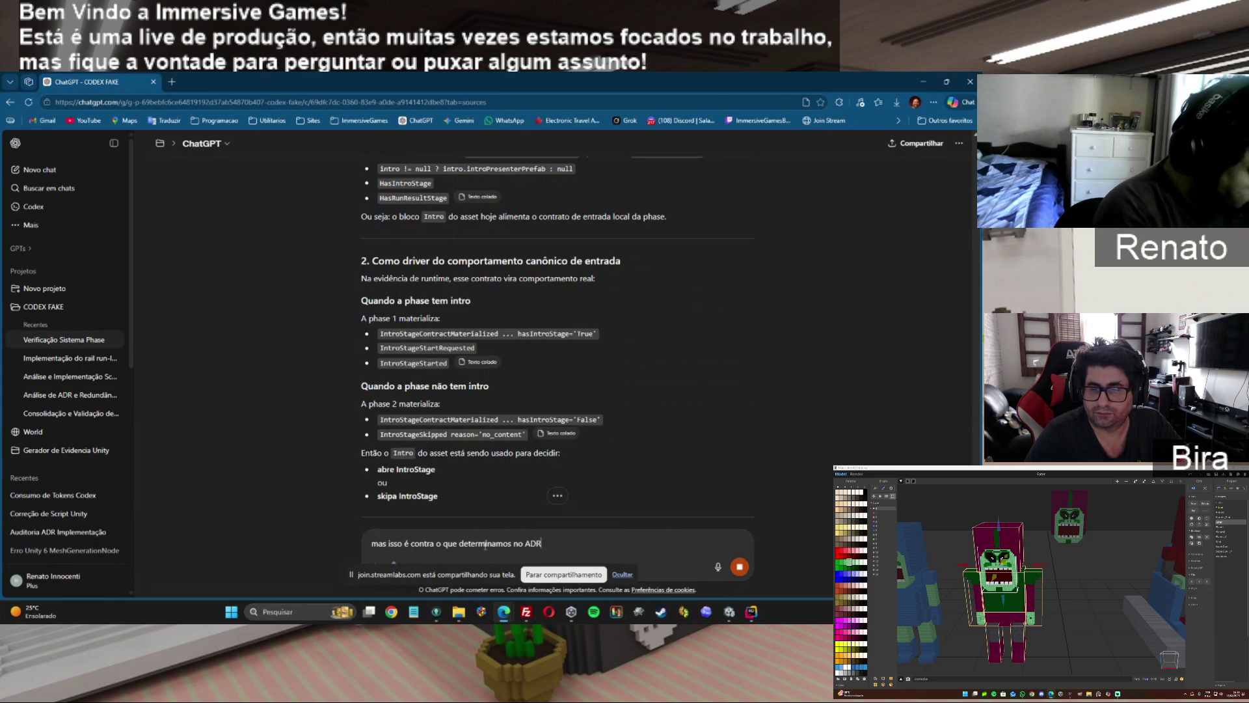
{"action": "type", "text": "p"}
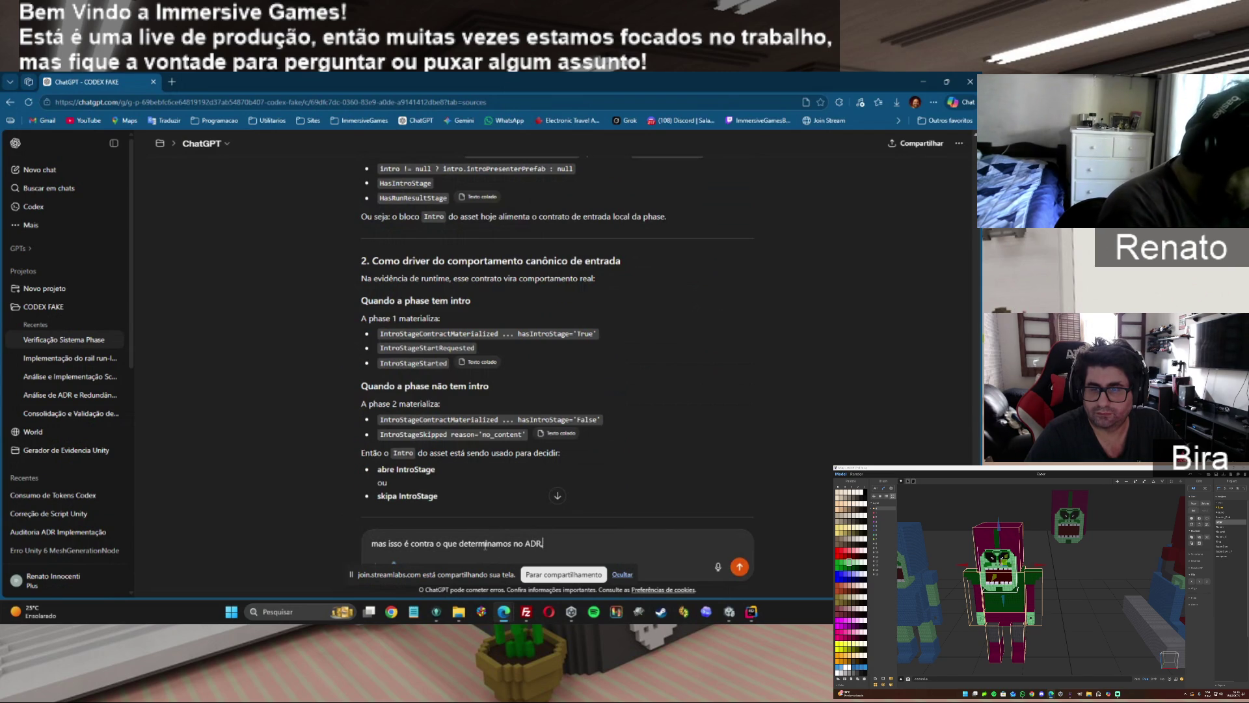
{"action": "type", "text": "onde a intr"}
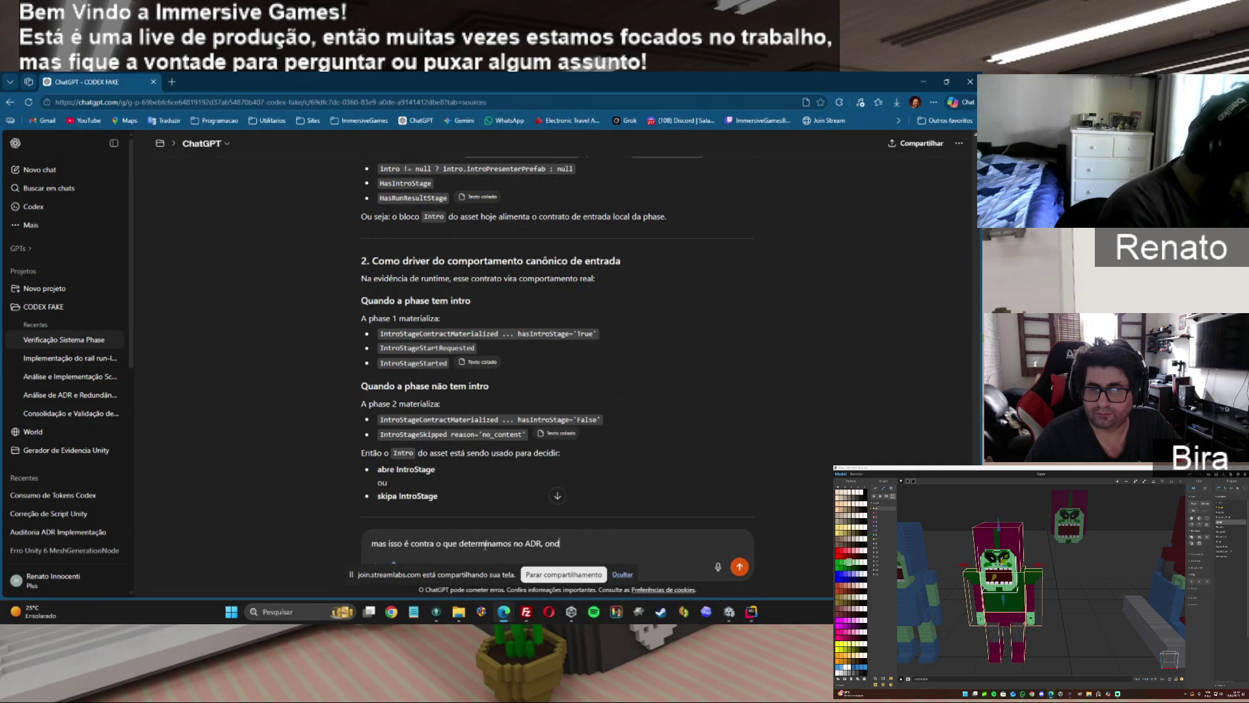
{"action": "type", "text": "quem decide é o proprio pretender, e se tem ou "}
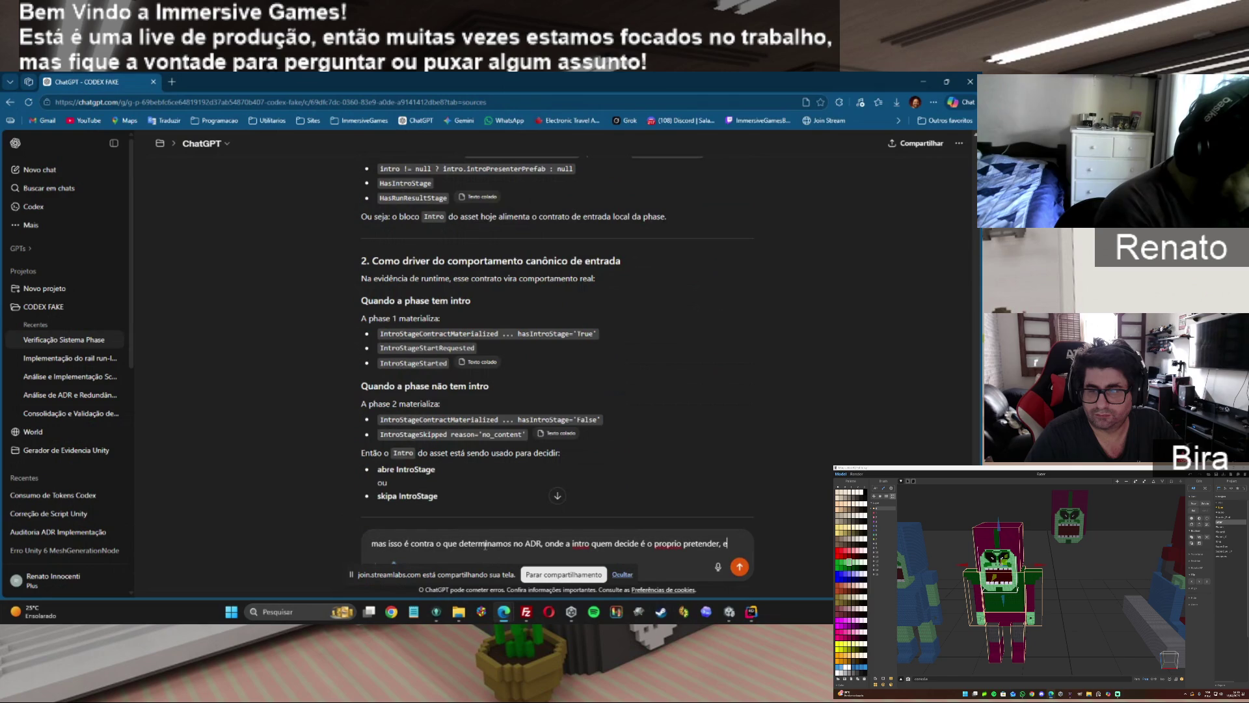
{"action": "type", "text": "não também. "}
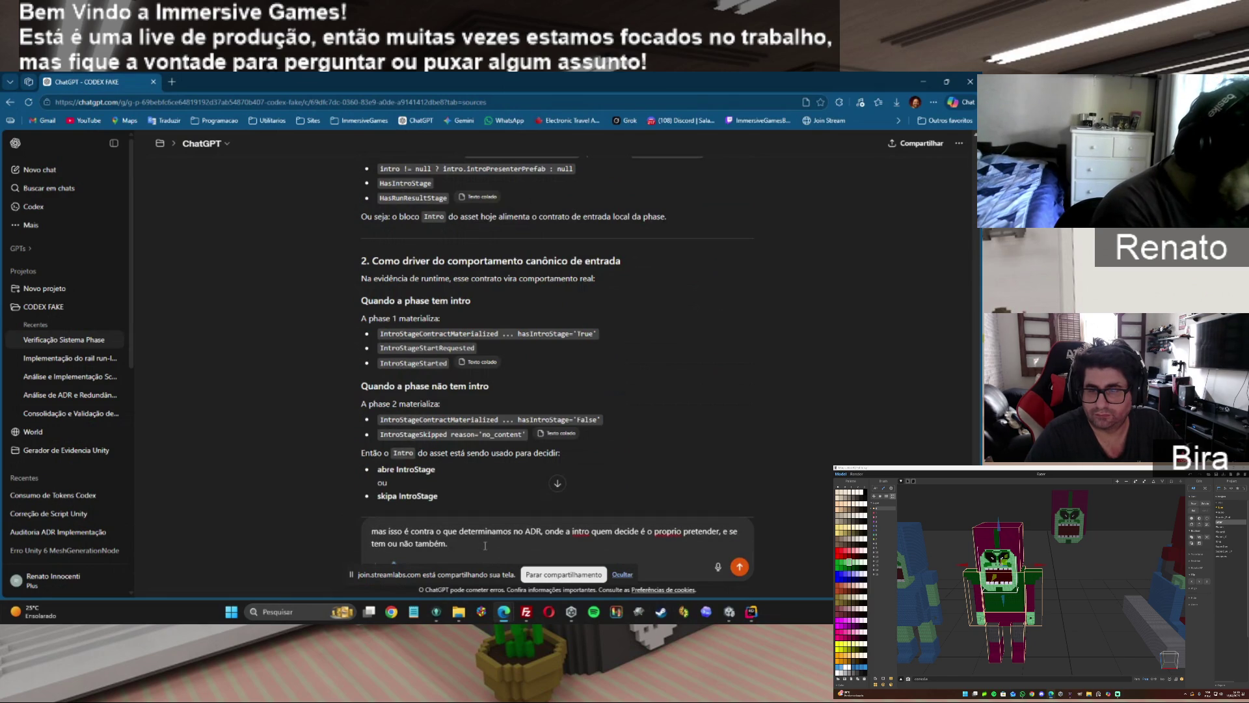
{"action": "type", "text": "é a propria"}
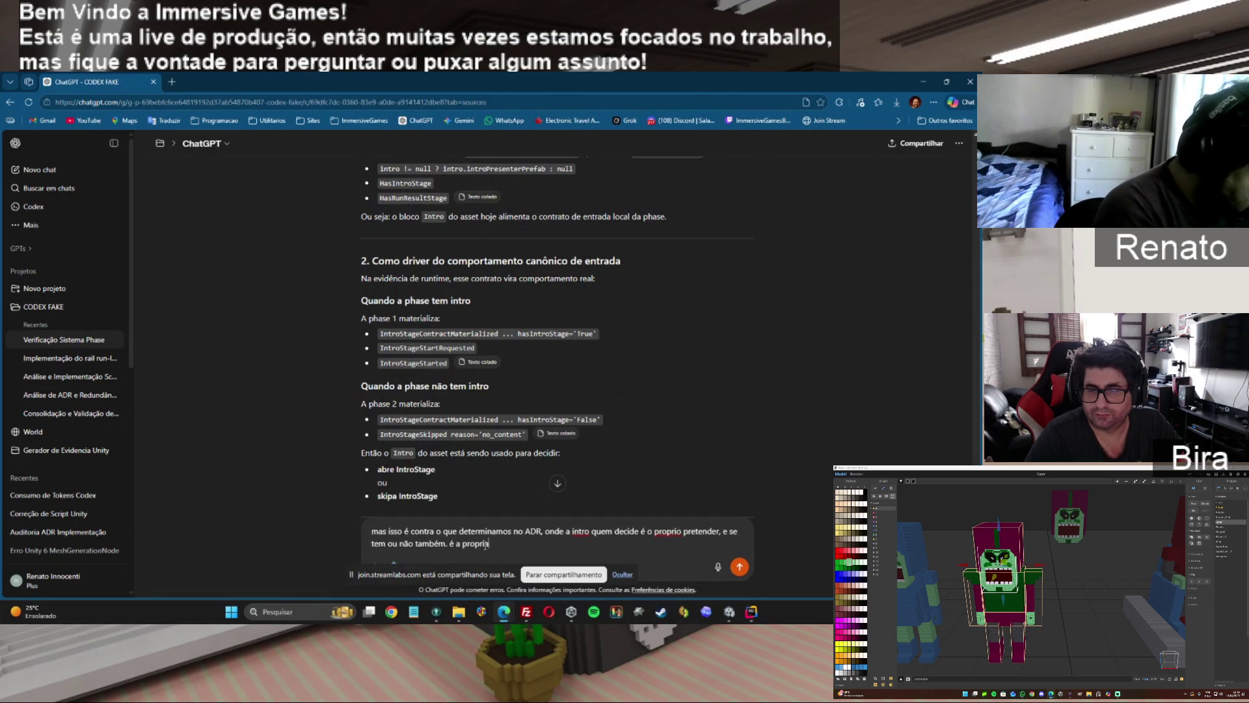
{"action": "type", "text": " existencia do presenter"}
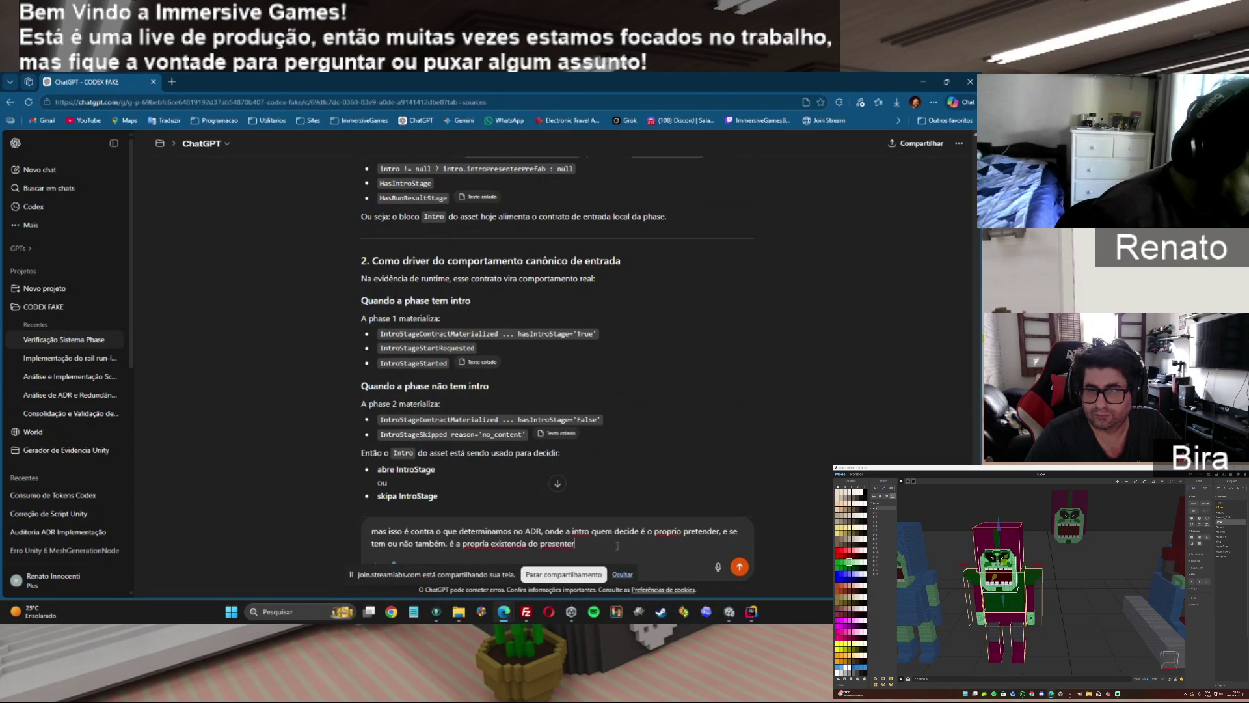
{"action": "double_click", "coordinate": [702, 531]}
{"action": "type", "text": "presenter"}
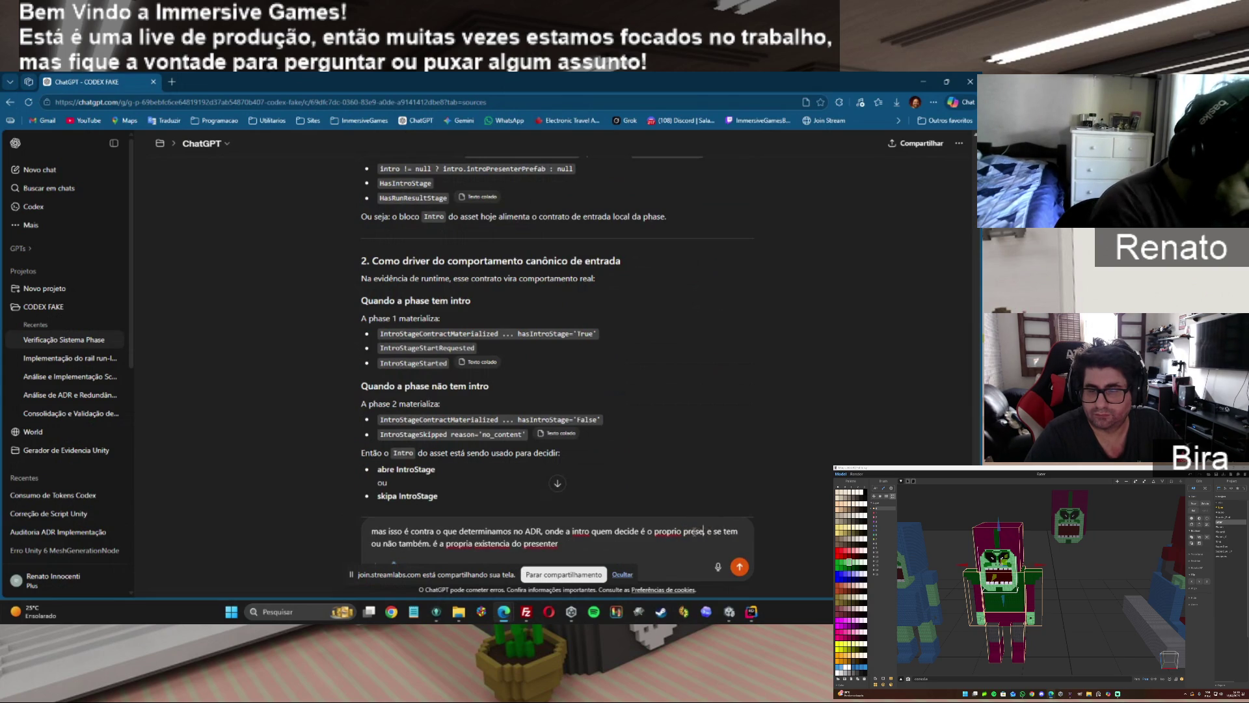
{"action": "type", "text": ","}
{"action": "key", "text": "Return"}
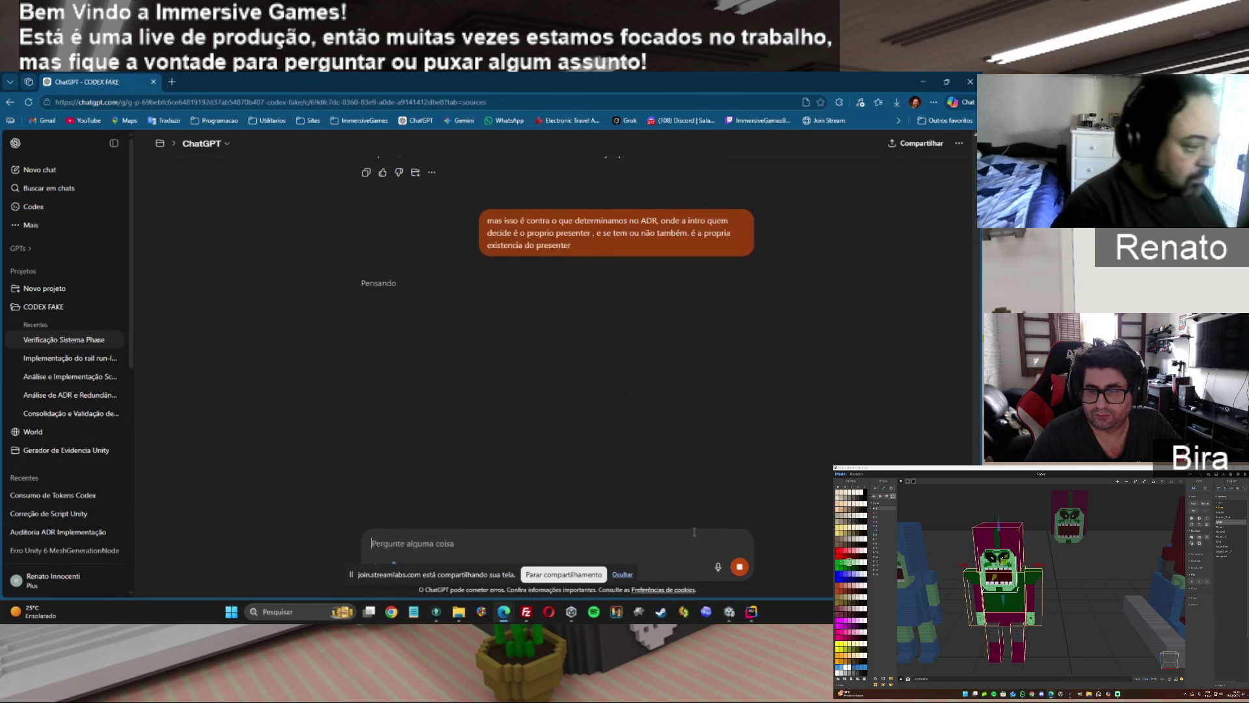
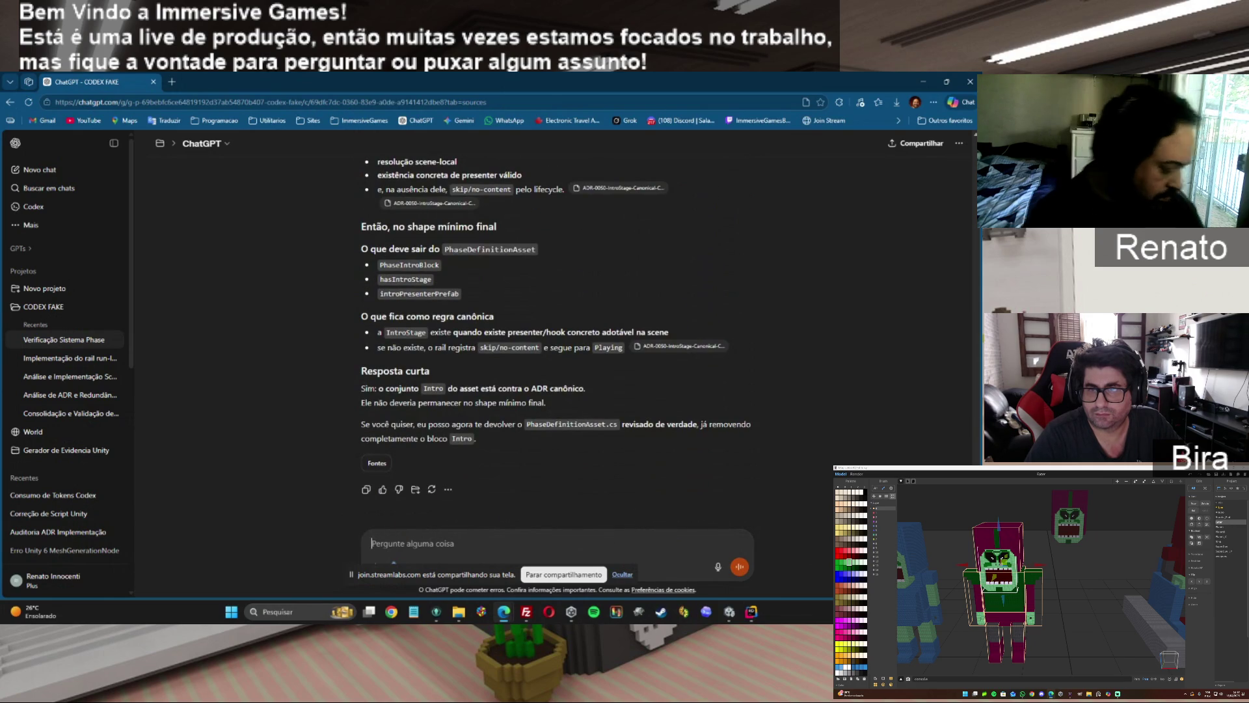
Ask ChatGPT, in Portuguese, to eliminate the Intro problem from both the asset and the script.
{"action": "type", "text": "ta então v"}
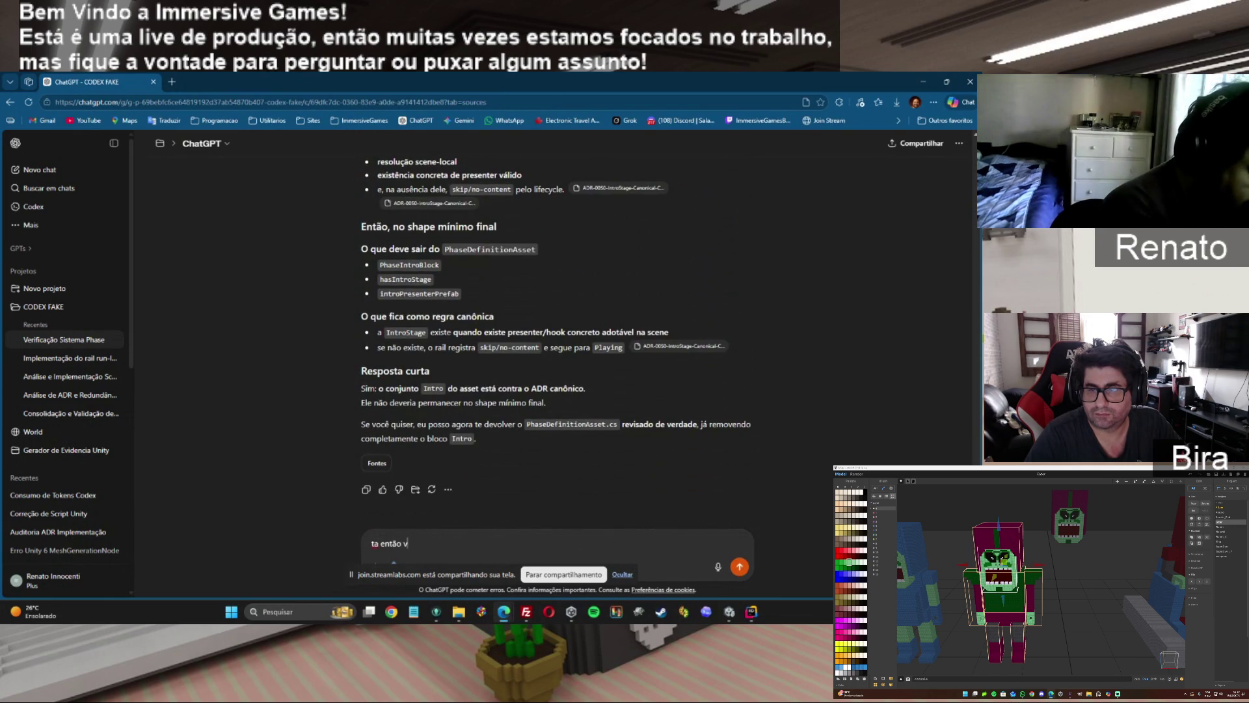
{"action": "type", "text": "amos e"}
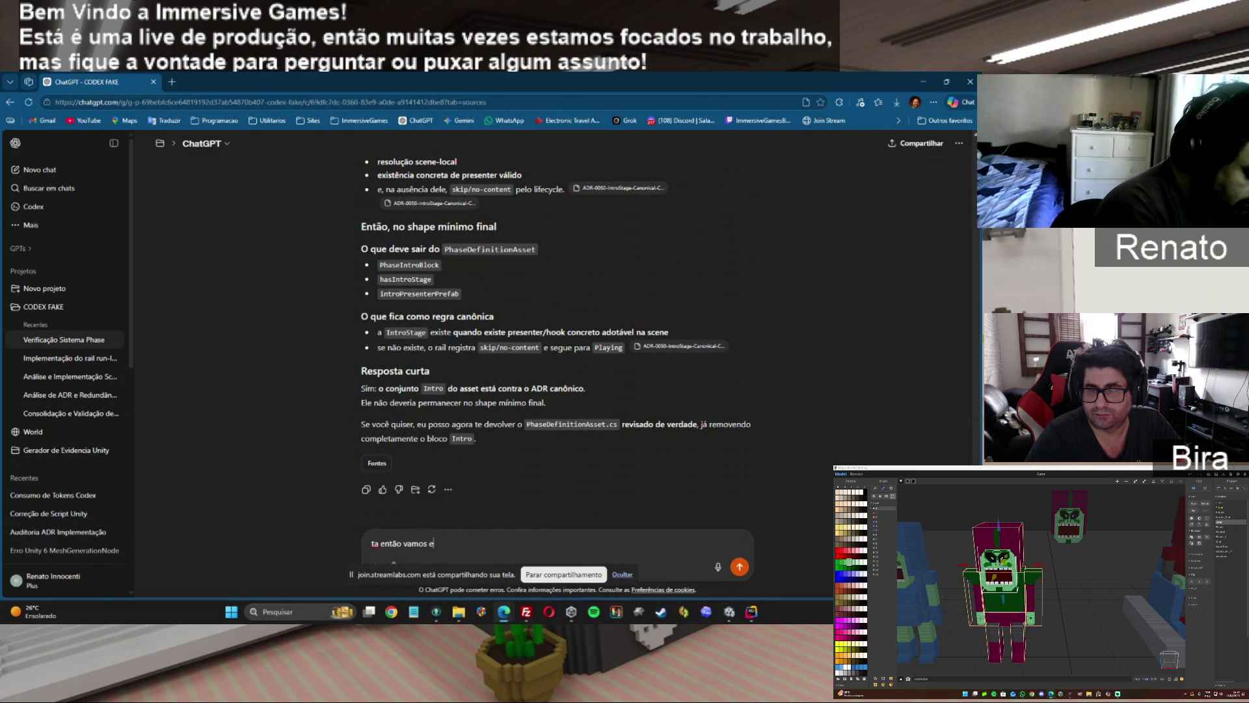
{"action": "type", "text": "liminar ess"}
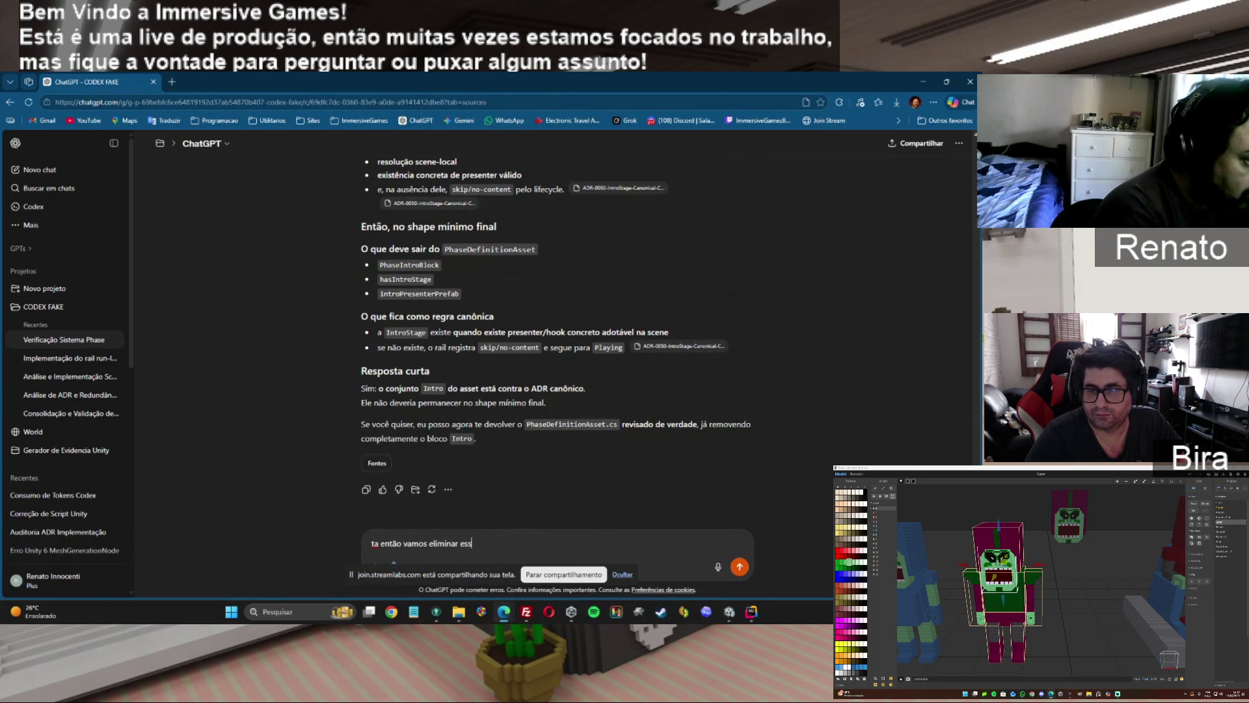
{"action": "type", "text": "e problema tanto do"}
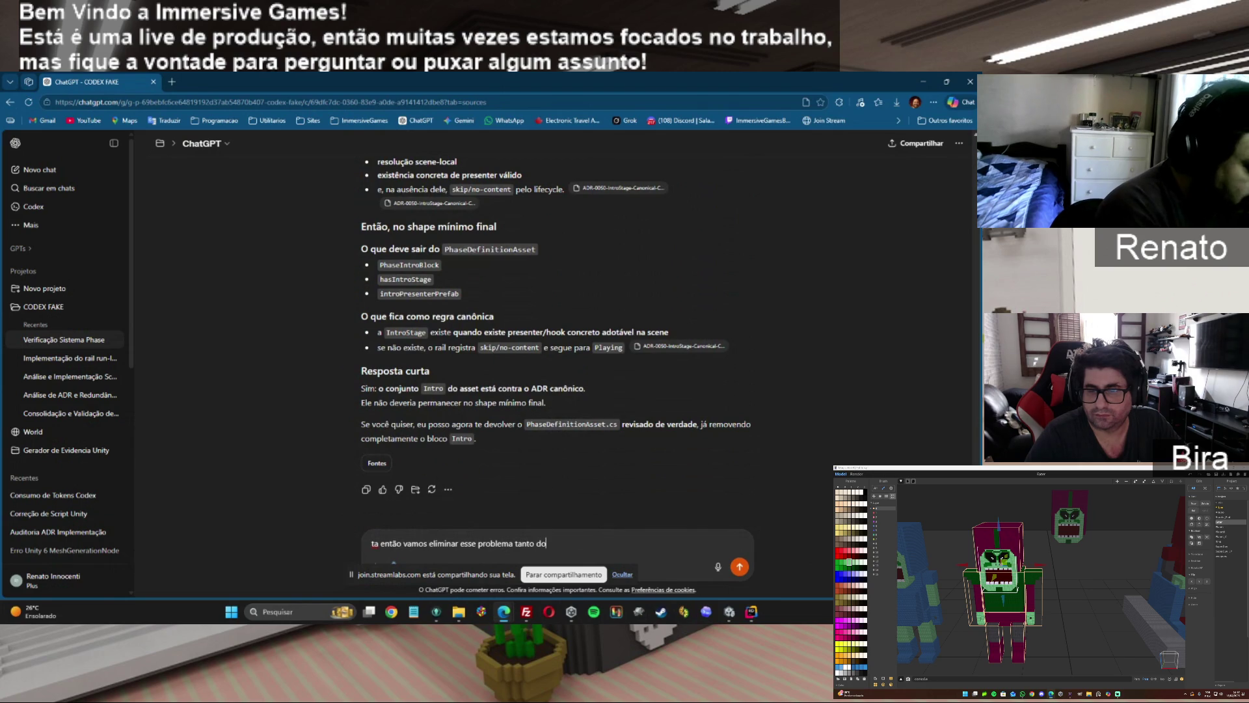
{"action": "type", "text": " asse"}
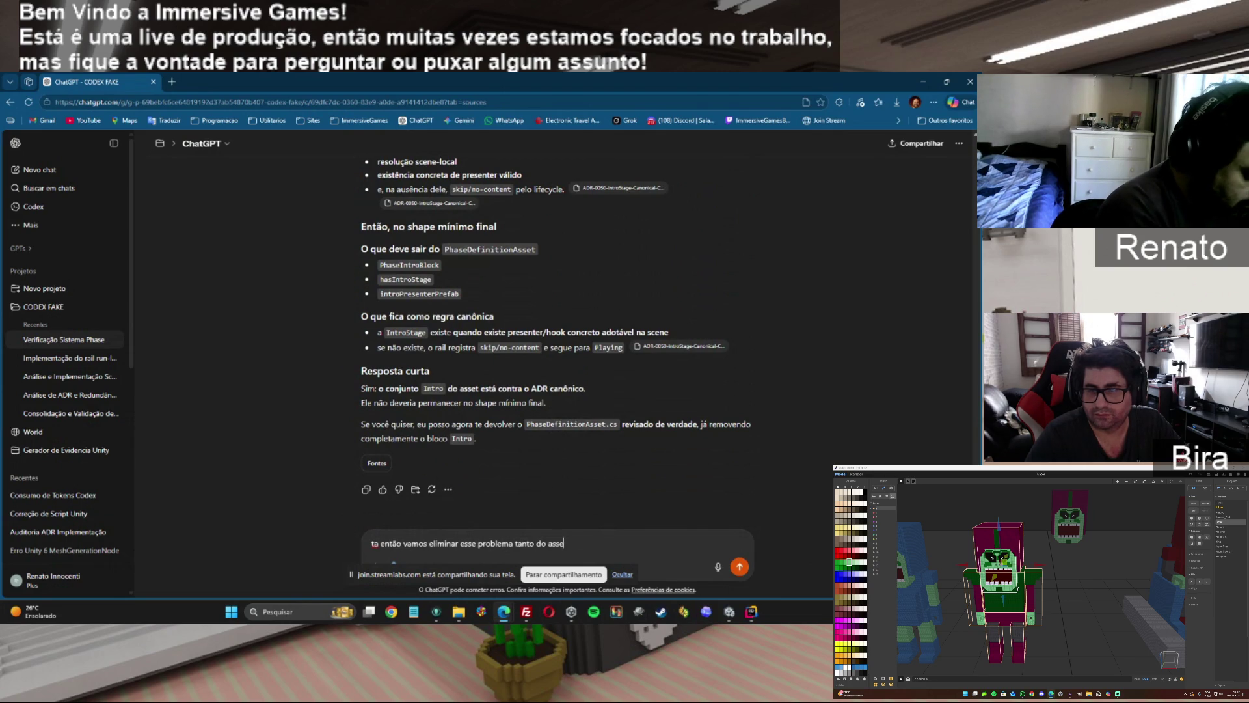
{"action": "type", "text": "t qan"}
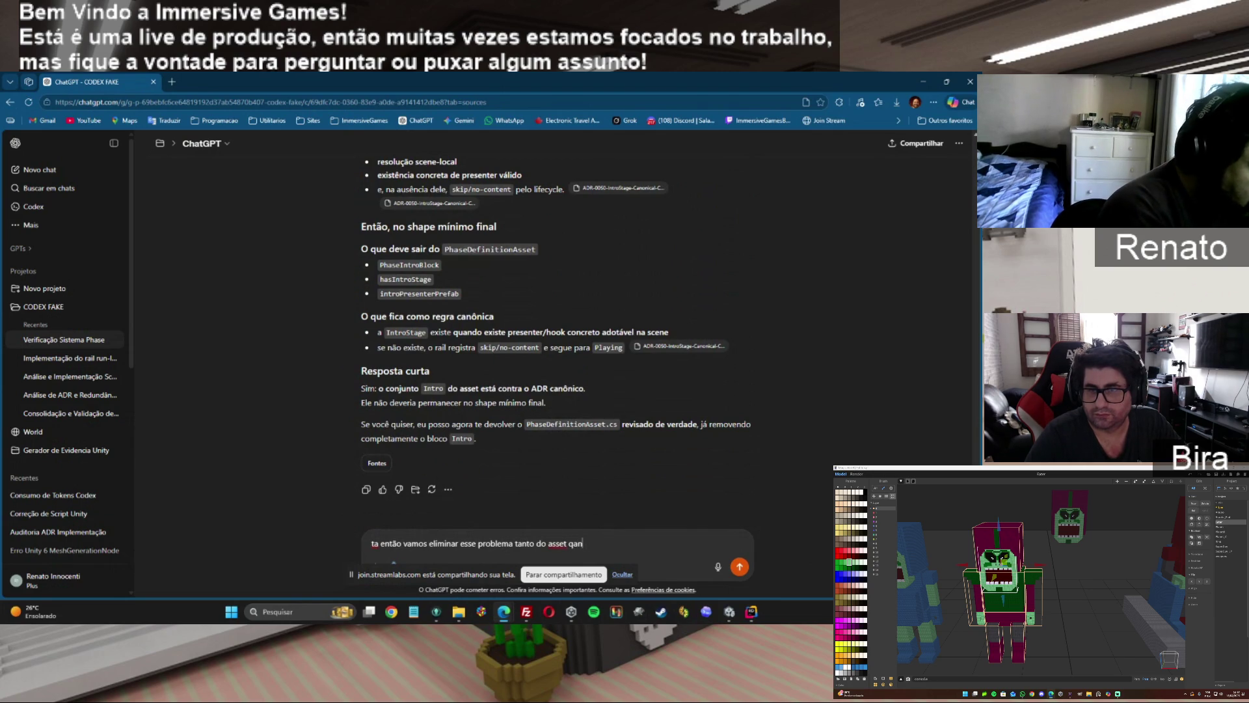
{"action": "key", "text": "BackSpace"}
{"action": "key", "text": "BackSpace"}
{"action": "type", "text": "uanto do"}
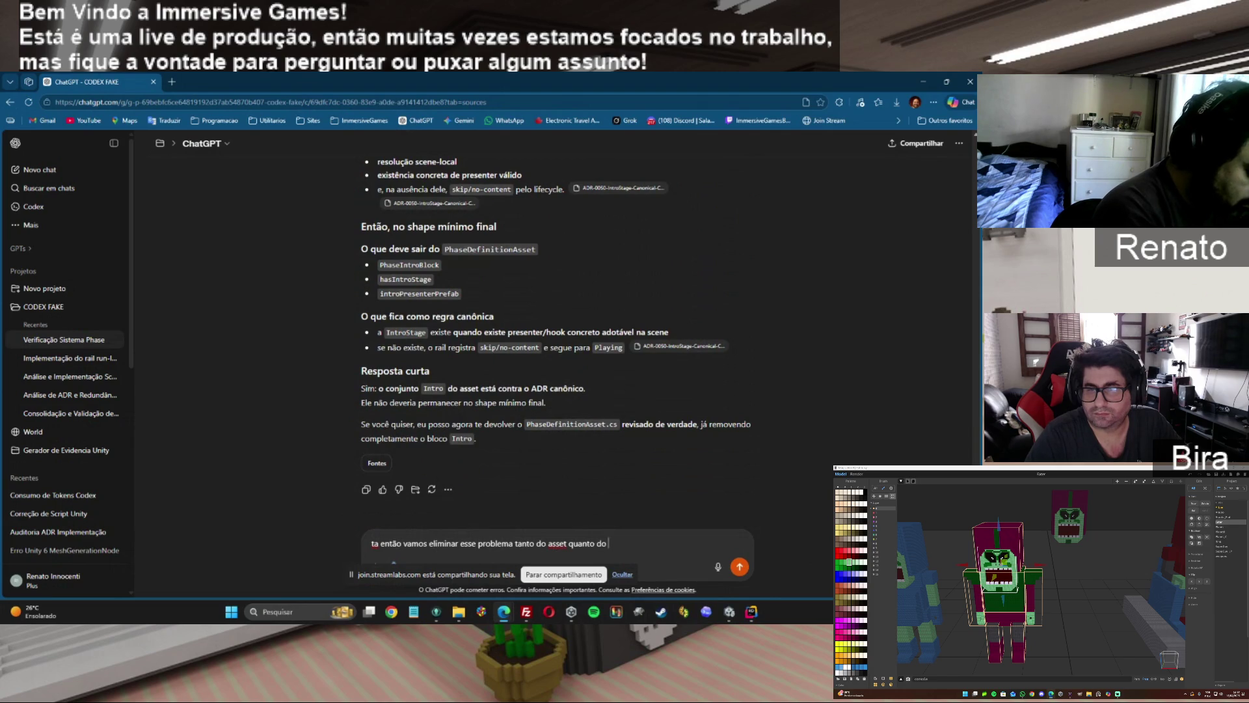
{"action": "type", "text": "script"}
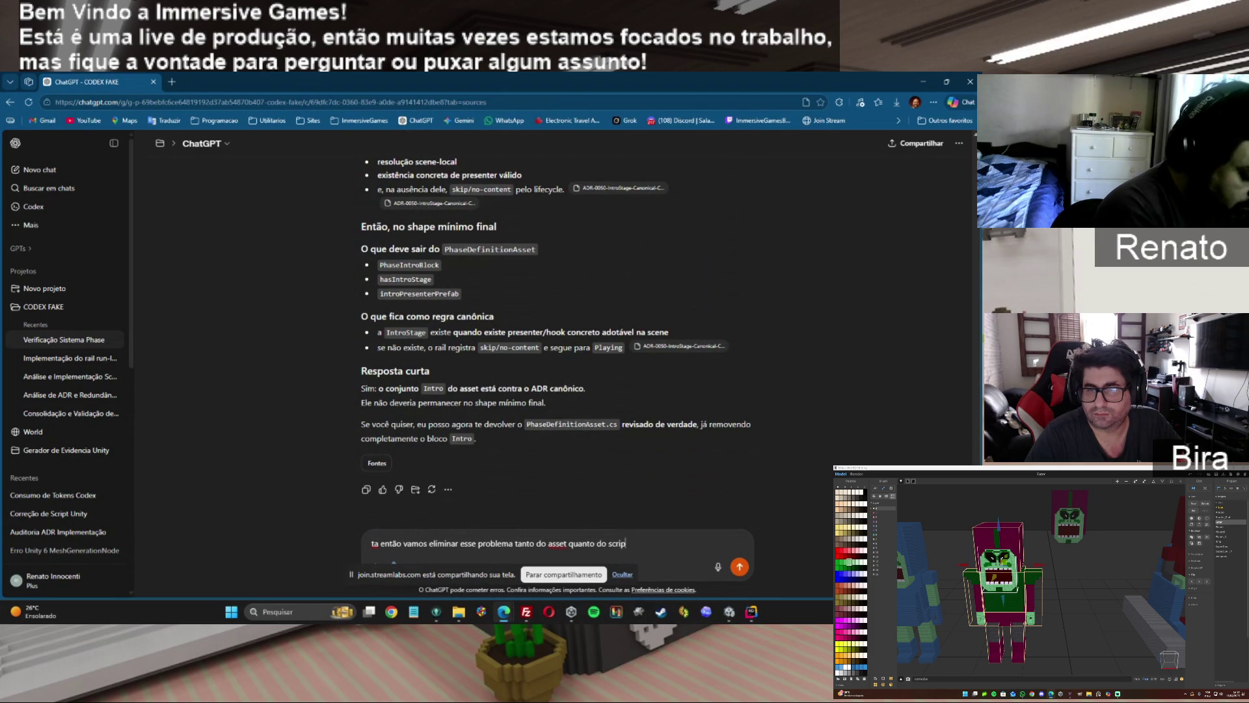
{"action": "key", "text": "Return"}
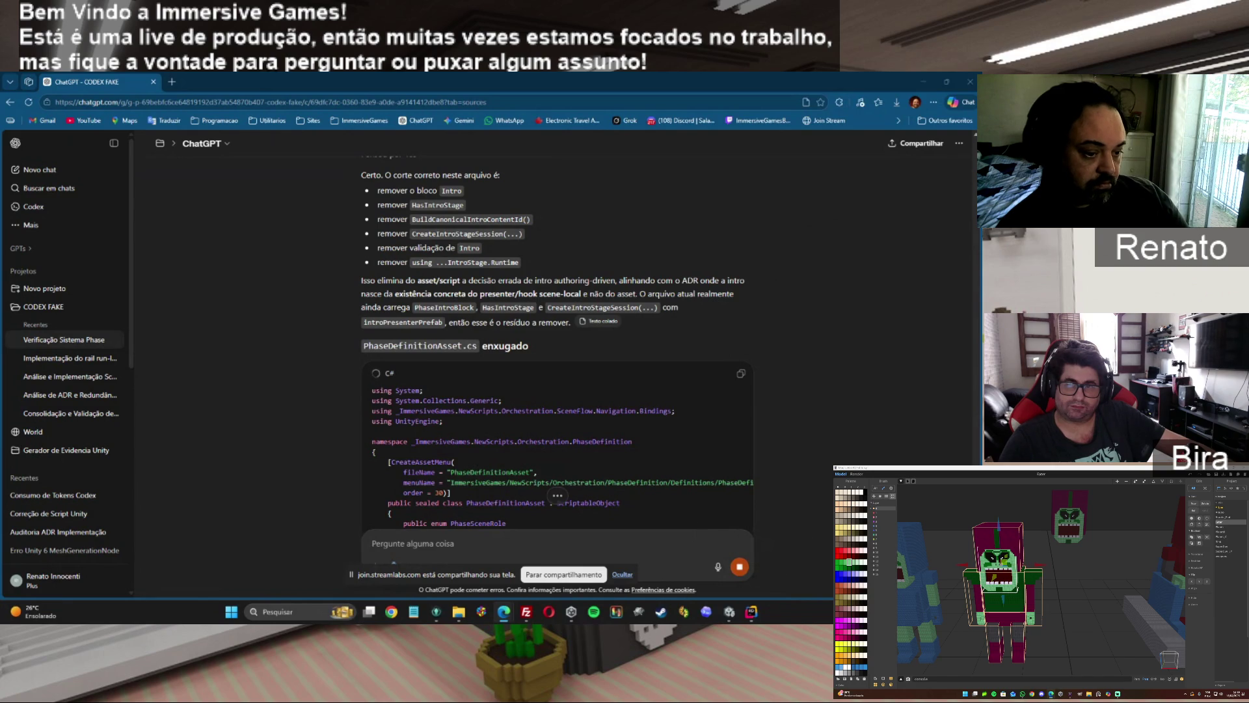
Scroll through the reply to review the trimmed PhaseDefinitionAsset.cs code and its 'Ponto crítico' note.
{"action": "scroll", "coordinate": [558, 325], "scroll_direction": "down", "scroll_amount": 10}
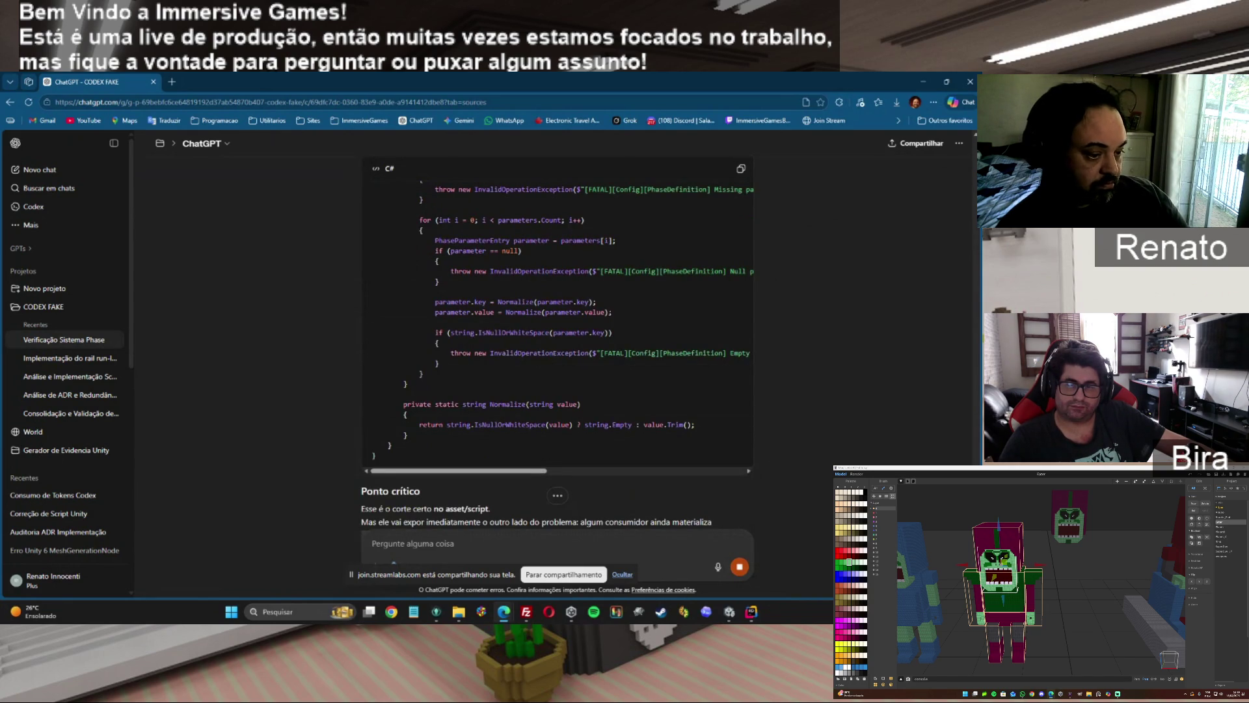
{"action": "scroll", "coordinate": [558, 358], "scroll_direction": "down", "scroll_amount": 4}
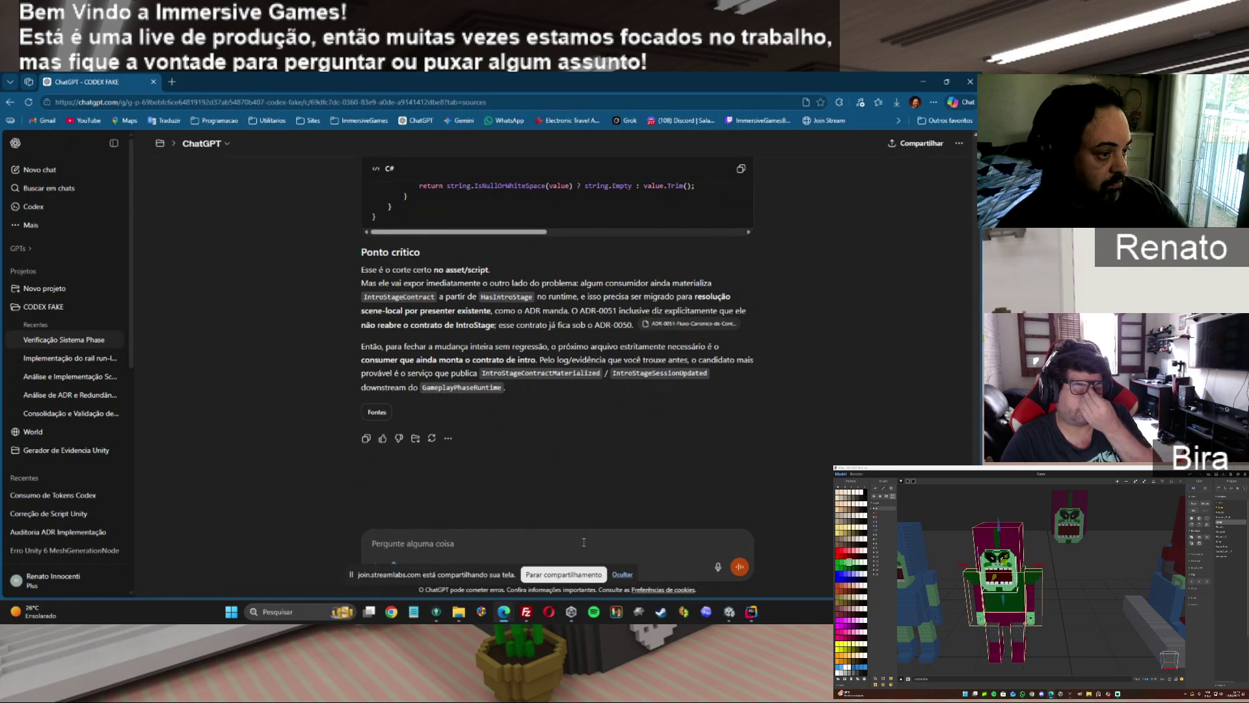
Send 'verifique os arquivos enviados e envie o pacote corrigido' to request the corrected package.
{"action": "type", "text": "verifique os arquivo"}
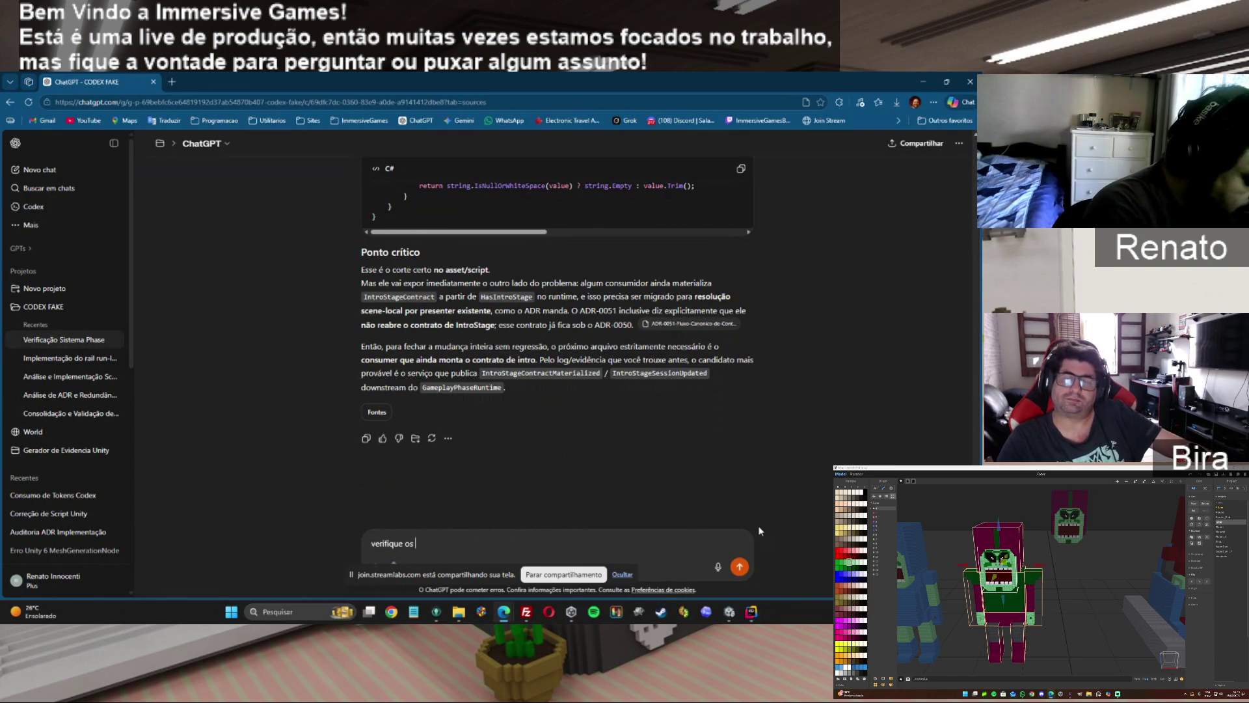
{"action": "type", "text": "s env"}
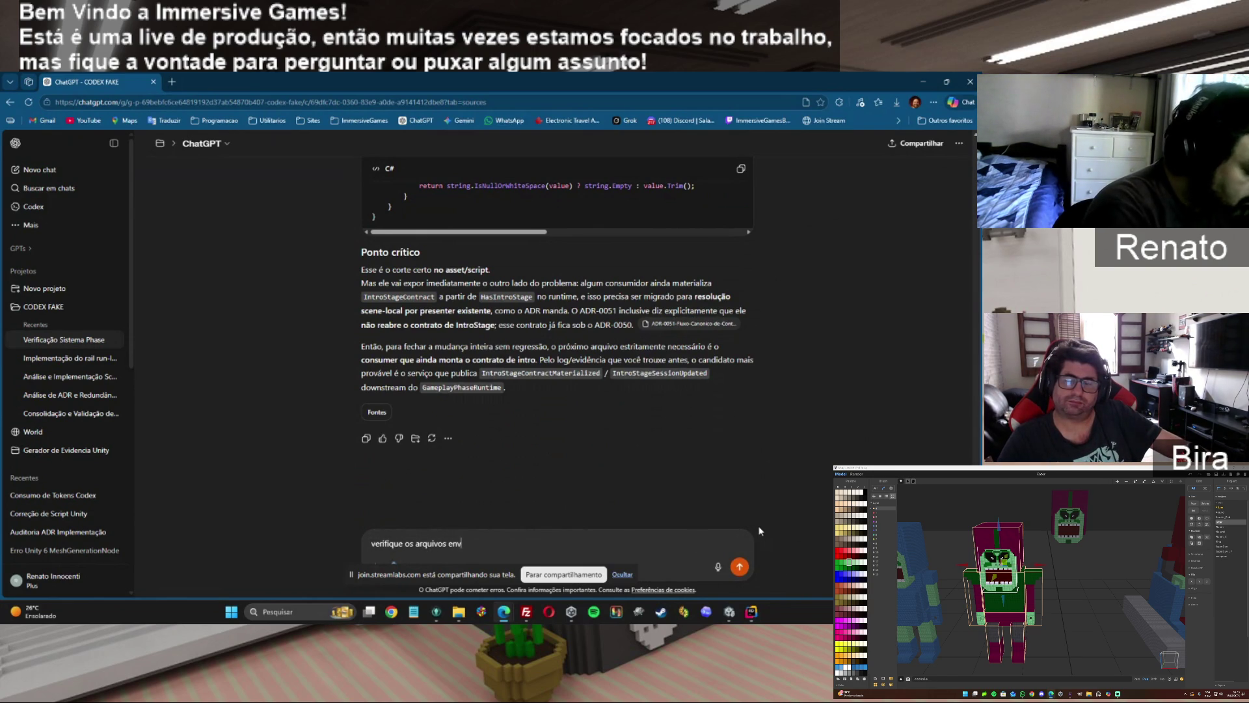
{"action": "type", "text": "iados e envi"}
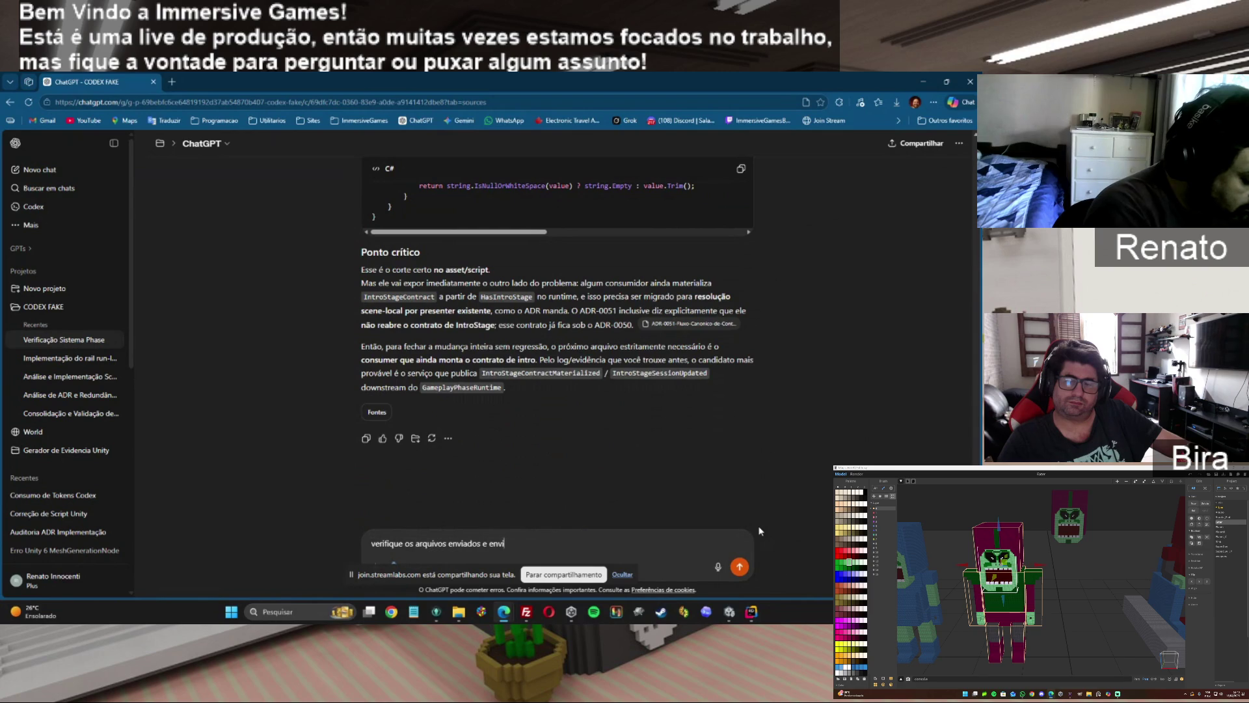
{"action": "type", "text": "e o pacote "}
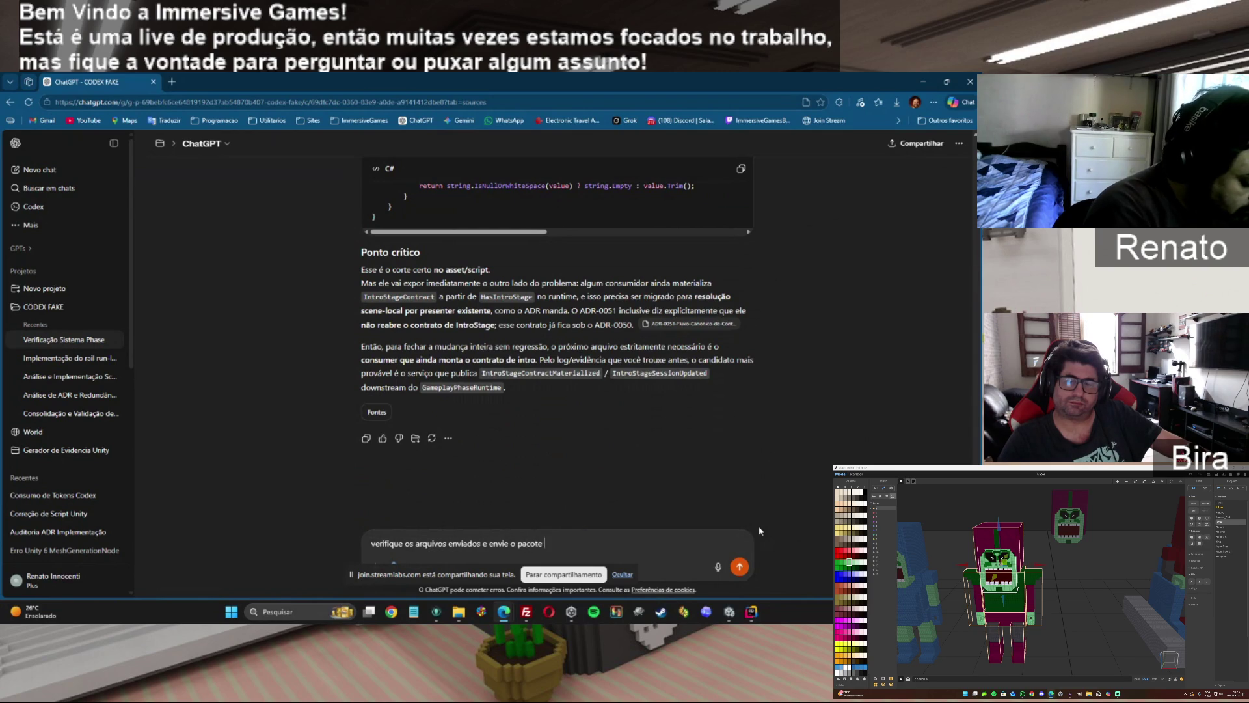
{"action": "type", "text": "corrigido"}
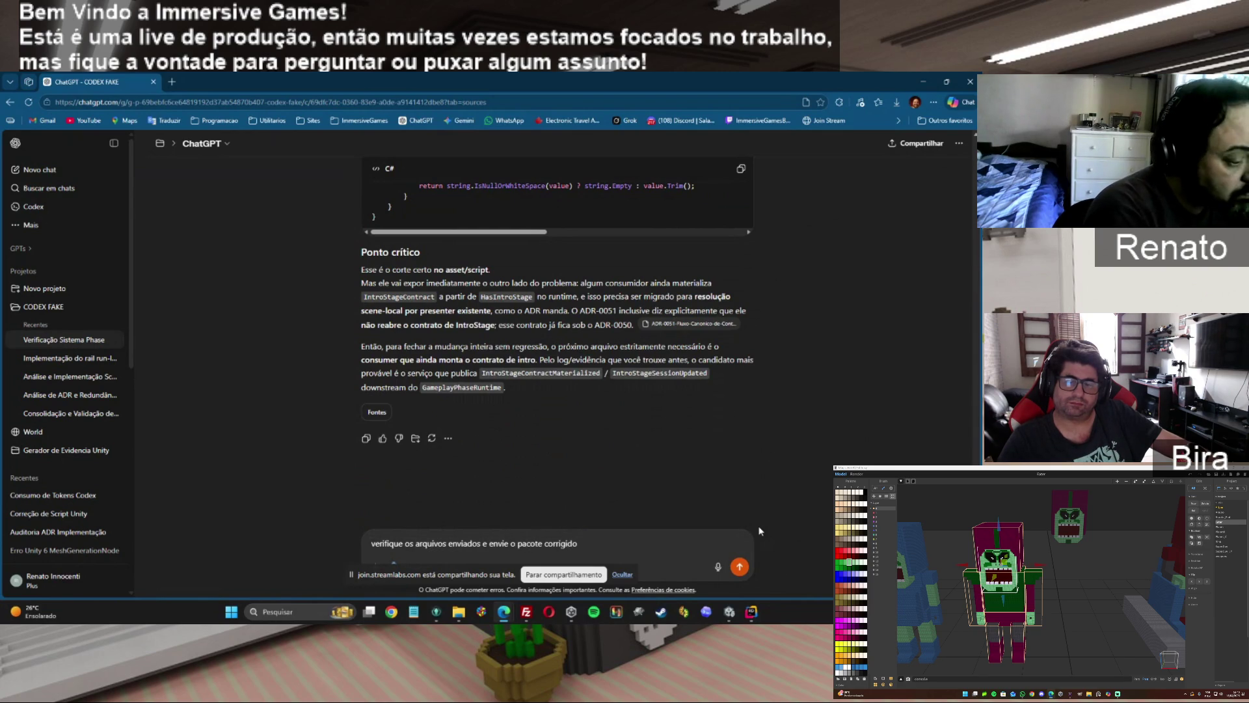
{"action": "key", "text": "Return"}
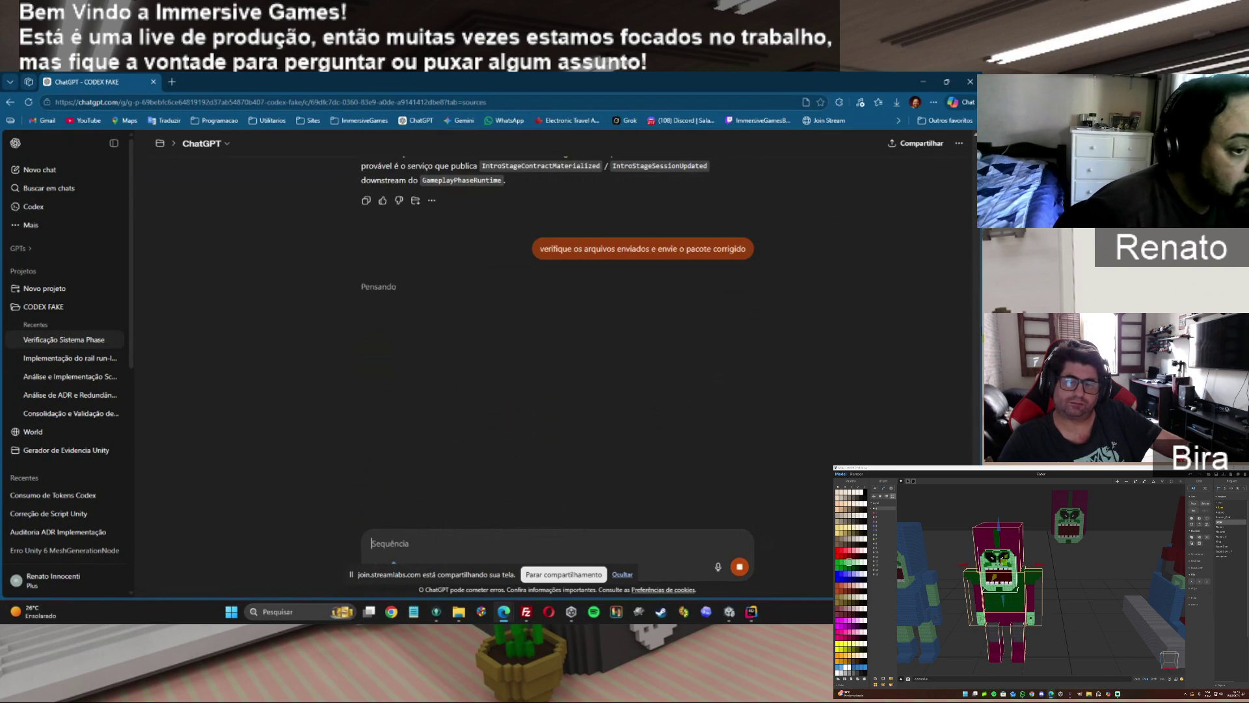
{"action": "scroll", "coordinate": [950, 377], "scroll_direction": "up", "scroll_amount": 5}
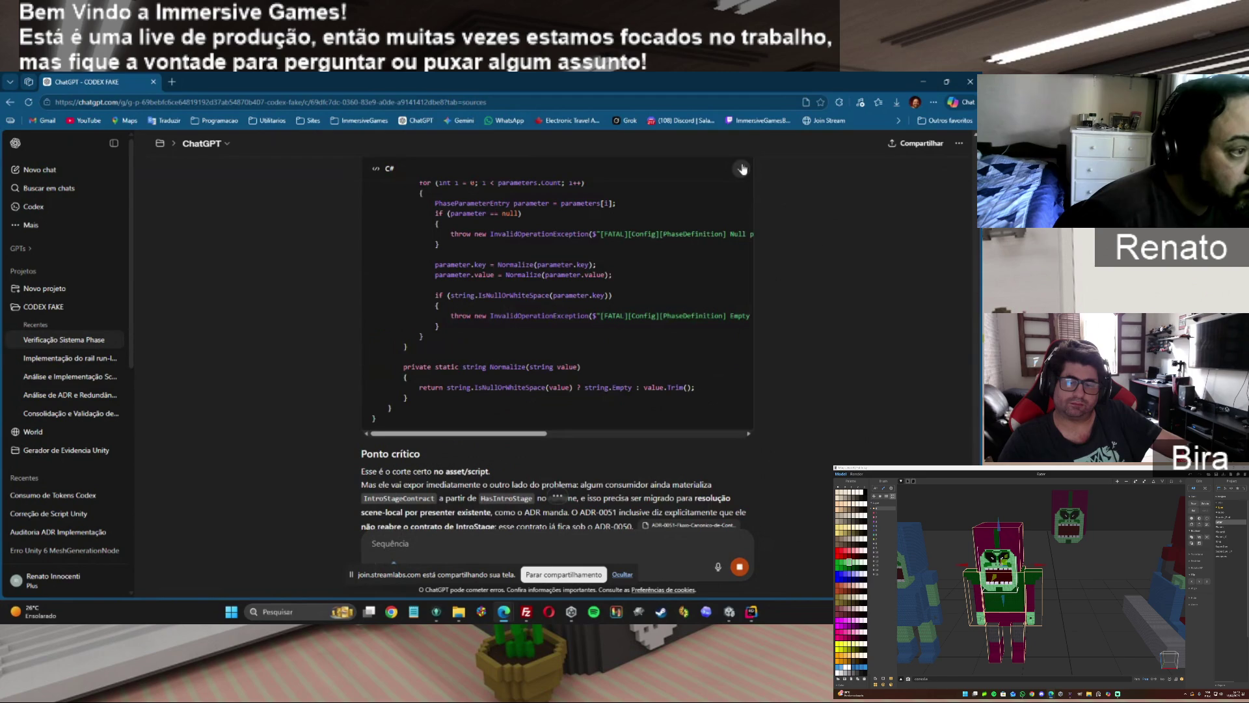
{"action": "left_click", "coordinate": [752, 611]}
Replace PhaseDefinitionAsset.cs with the trimmed code and expand GameLoop > IntroStage > Runtime.
{"action": "left_click", "coordinate": [753, 315]}
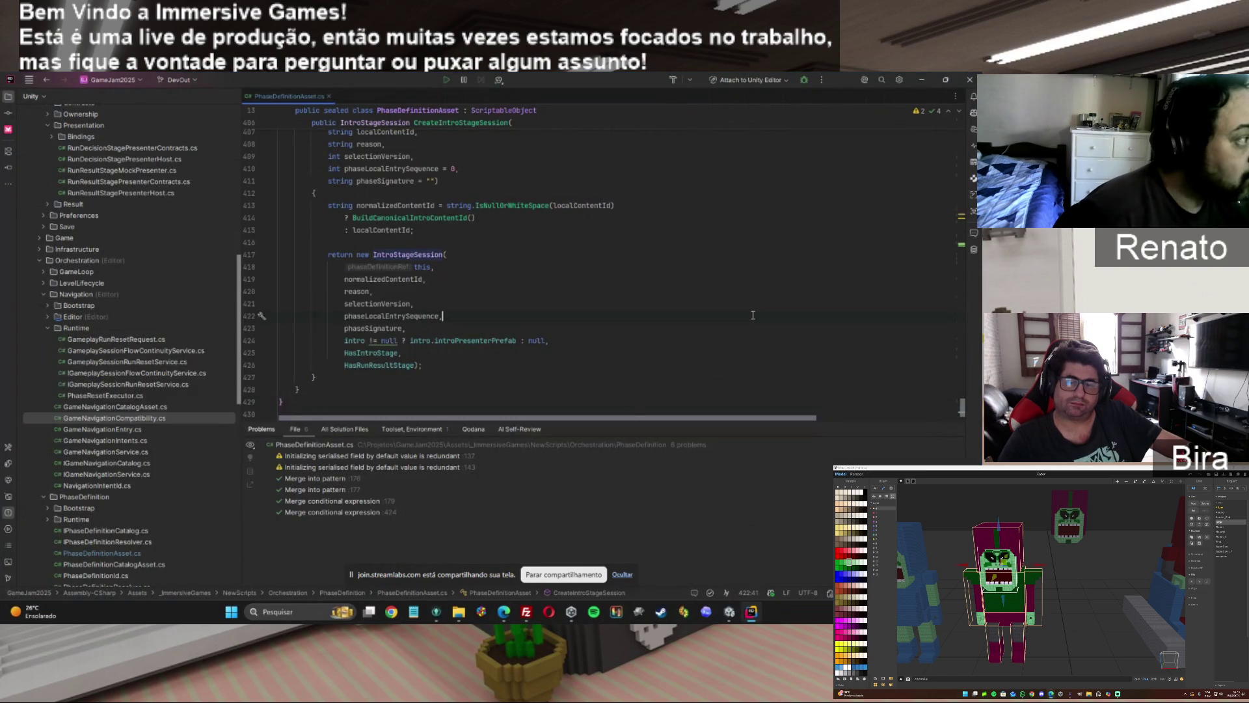
{"action": "key", "text": "ctrl+z"}
{"action": "key", "text": "ctrl+z"}
{"action": "key", "text": "ctrl+z"}
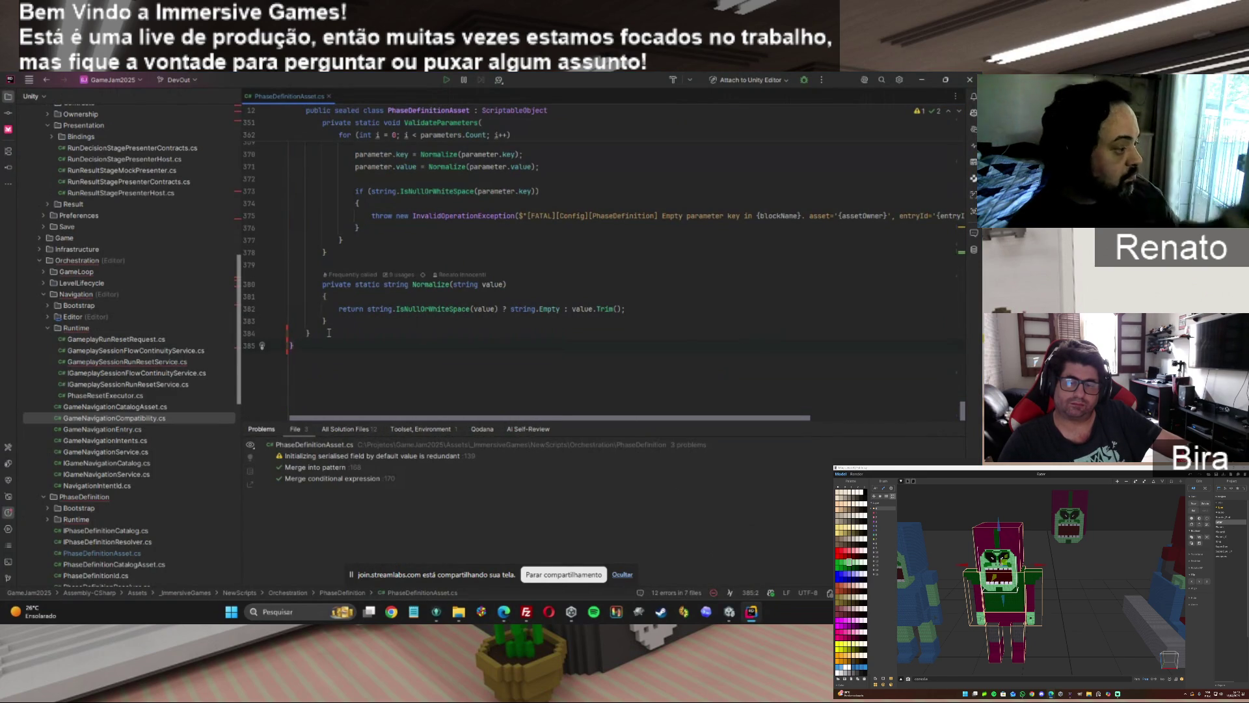
{"action": "left_click", "coordinate": [44, 272]}
{"action": "left_click", "coordinate": [47, 317]}
{"action": "left_click", "coordinate": [53, 329]}
Open IntroStageSessionContracts.cs from the IntroStage Runtime folder and scroll down its code.
{"action": "double_click", "coordinate": [102, 420]}
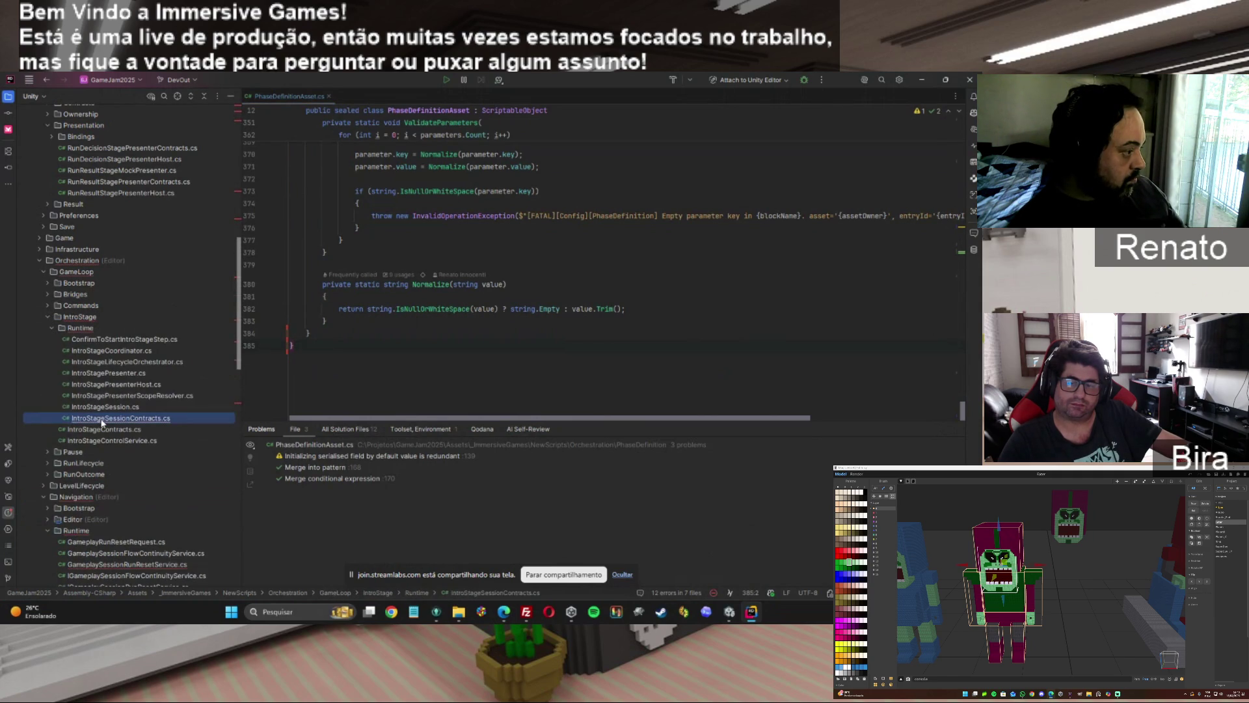
{"action": "left_click_drag", "start_coordinate": [962, 151], "coordinate": [950, 353]}
{"action": "scroll", "coordinate": [951, 353], "scroll_direction": "down", "scroll_amount": 1}
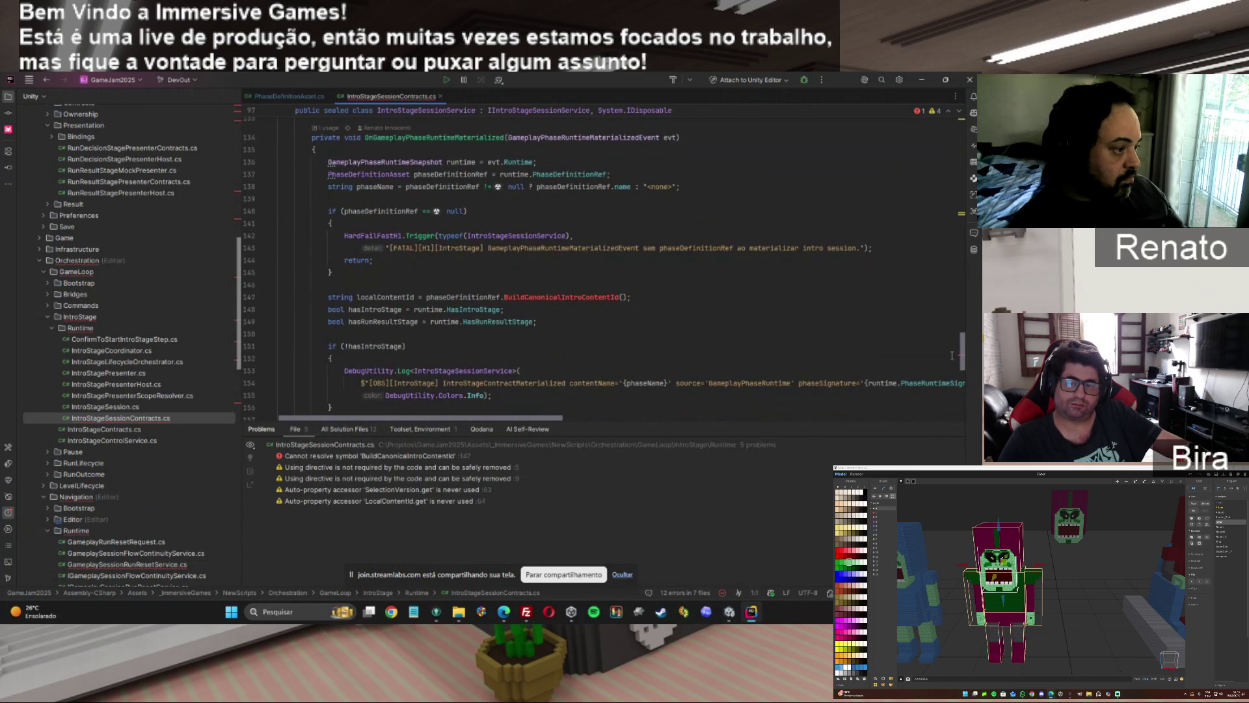
Delete the localContentId declaration on line 147, then undo to restore it.
{"action": "double_click", "coordinate": [377, 293]}
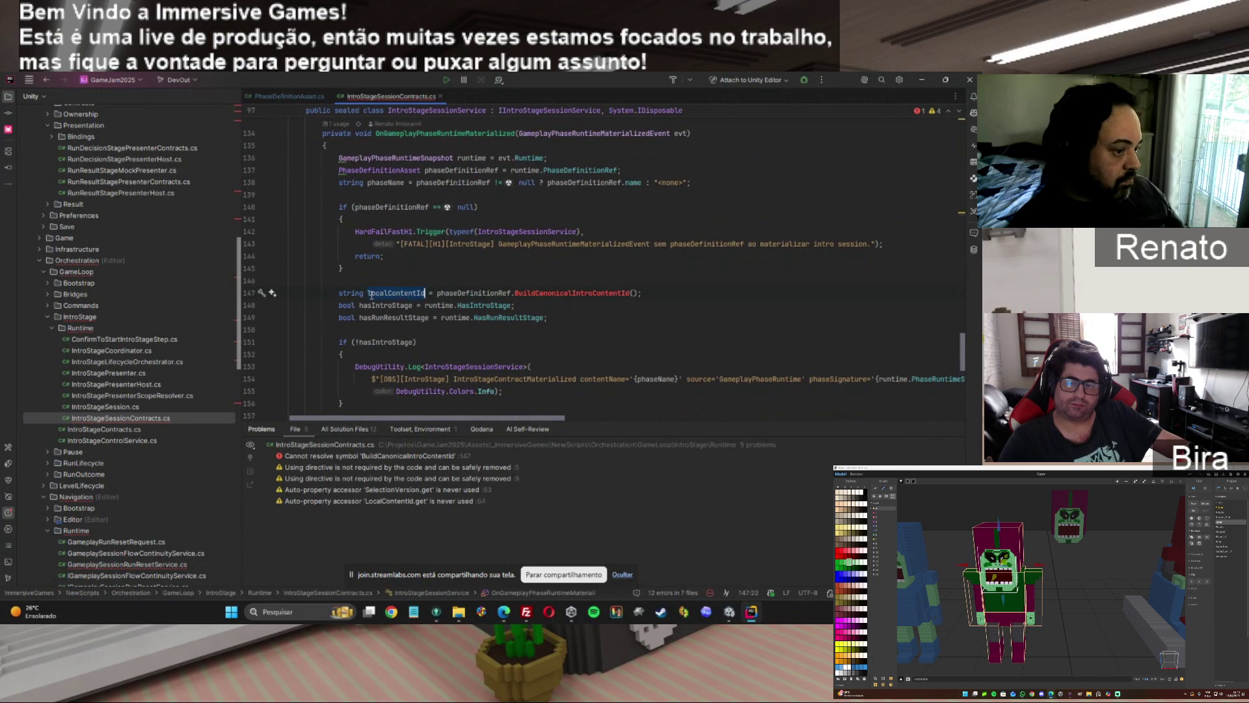
{"action": "mouse_move", "coordinate": [512, 419]}
{"action": "left_mouse_down"}
{"action": "mouse_move", "coordinate": [666, 428]}
{"action": "mouse_move", "coordinate": [671, 314]}
{"action": "mouse_move", "coordinate": [540, 293]}
{"action": "mouse_move", "coordinate": [260, 295]}
{"action": "left_mouse_up"}
{"action": "key", "text": "Delete"}
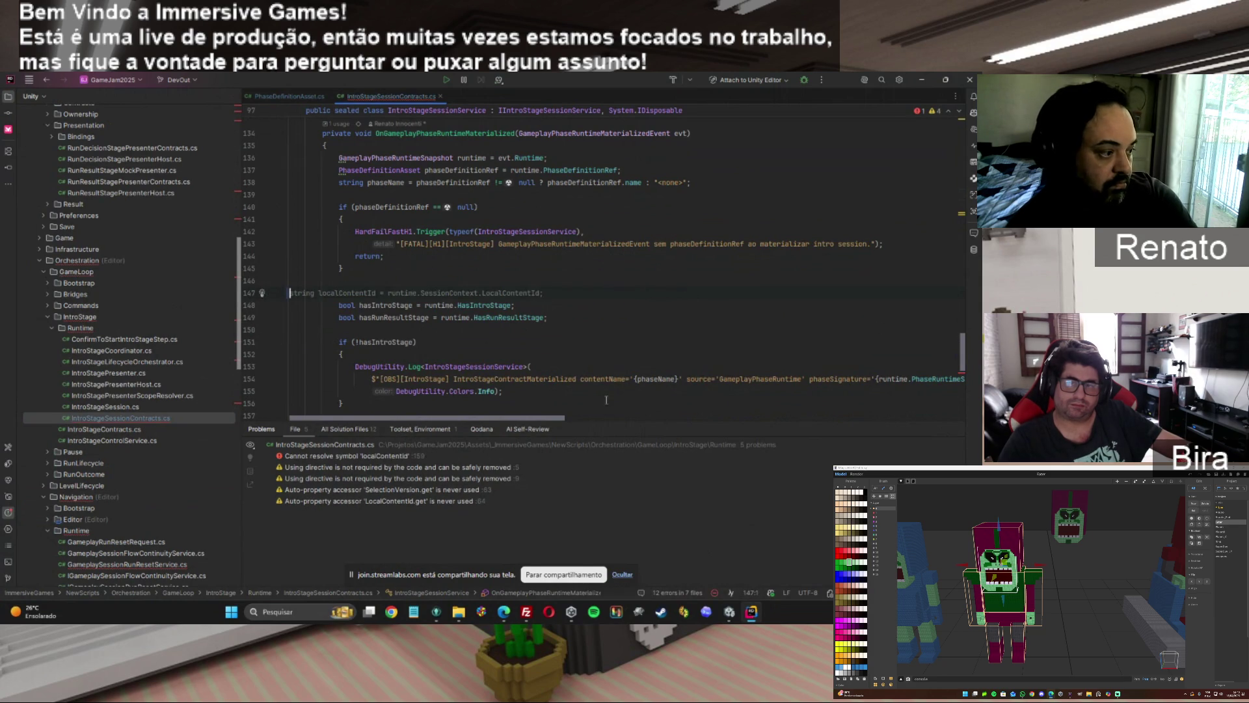
{"action": "scroll", "coordinate": [448, 420], "scroll_direction": "right", "scroll_amount": 5}
{"action": "scroll", "coordinate": [750, 370], "scroll_direction": "left", "scroll_amount": 5}
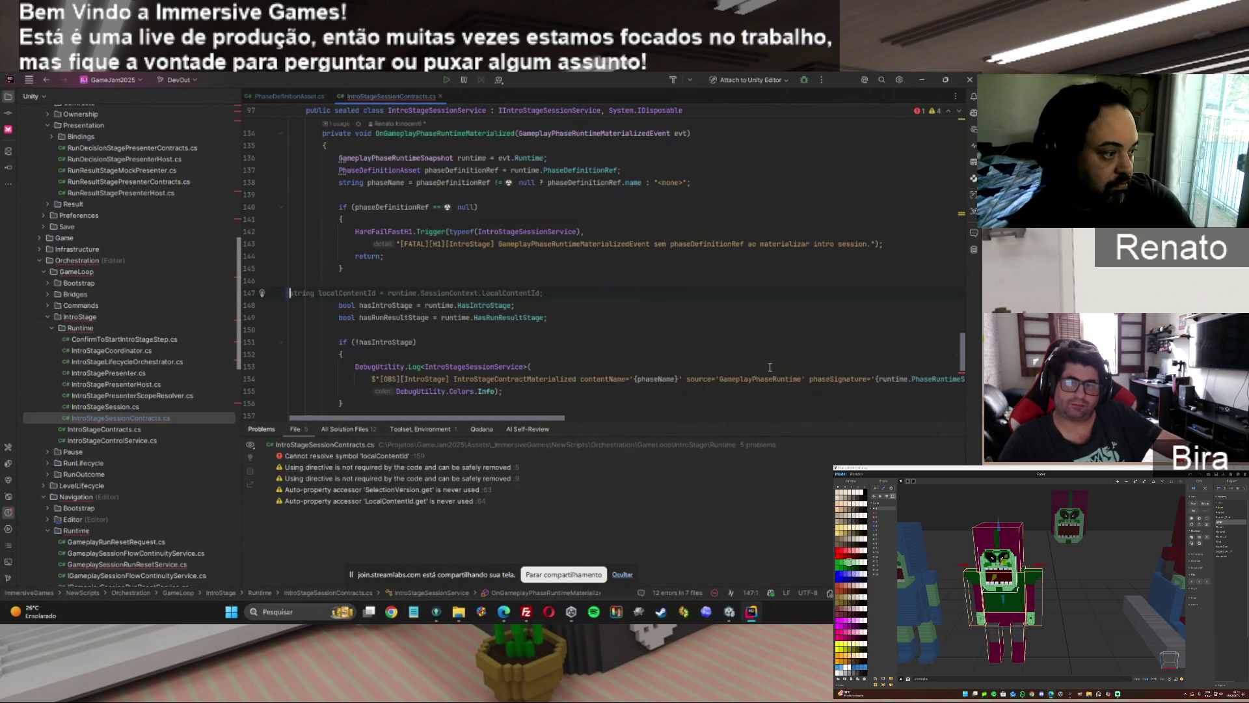
{"action": "scroll", "coordinate": [965, 377], "scroll_direction": "down", "scroll_amount": 5}
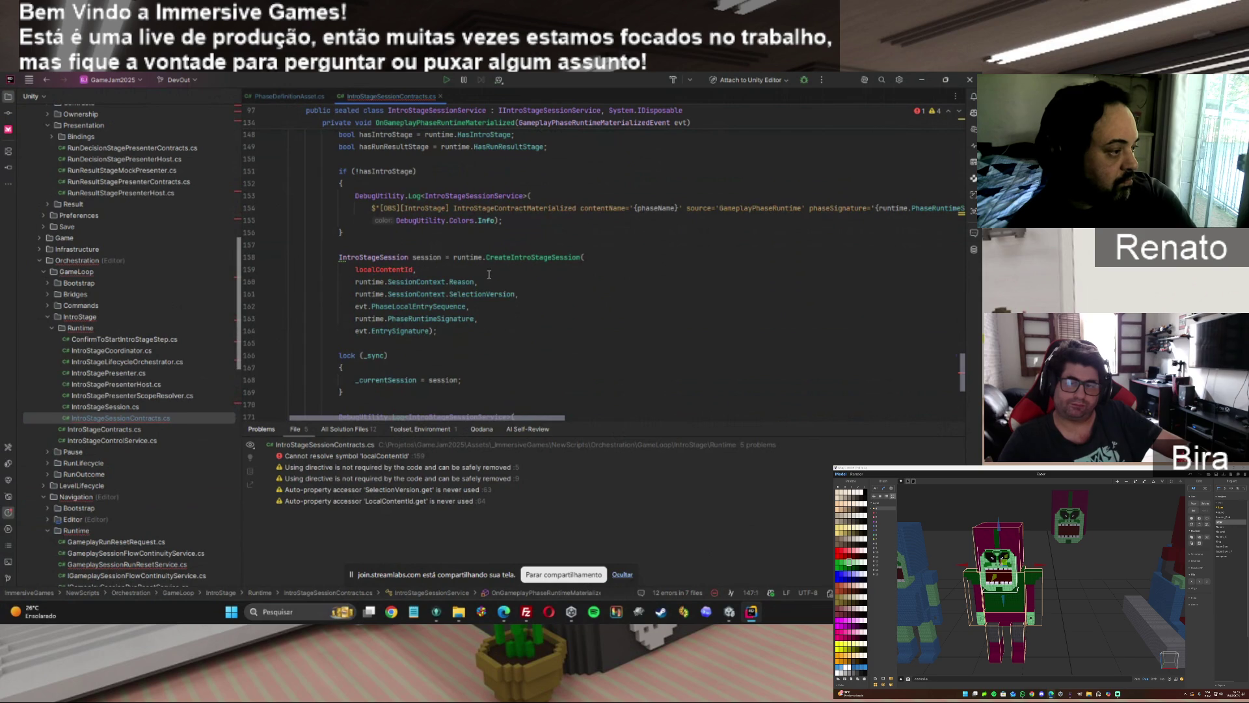
{"action": "left_click_drag", "start_coordinate": [963, 380], "coordinate": [963, 366]}
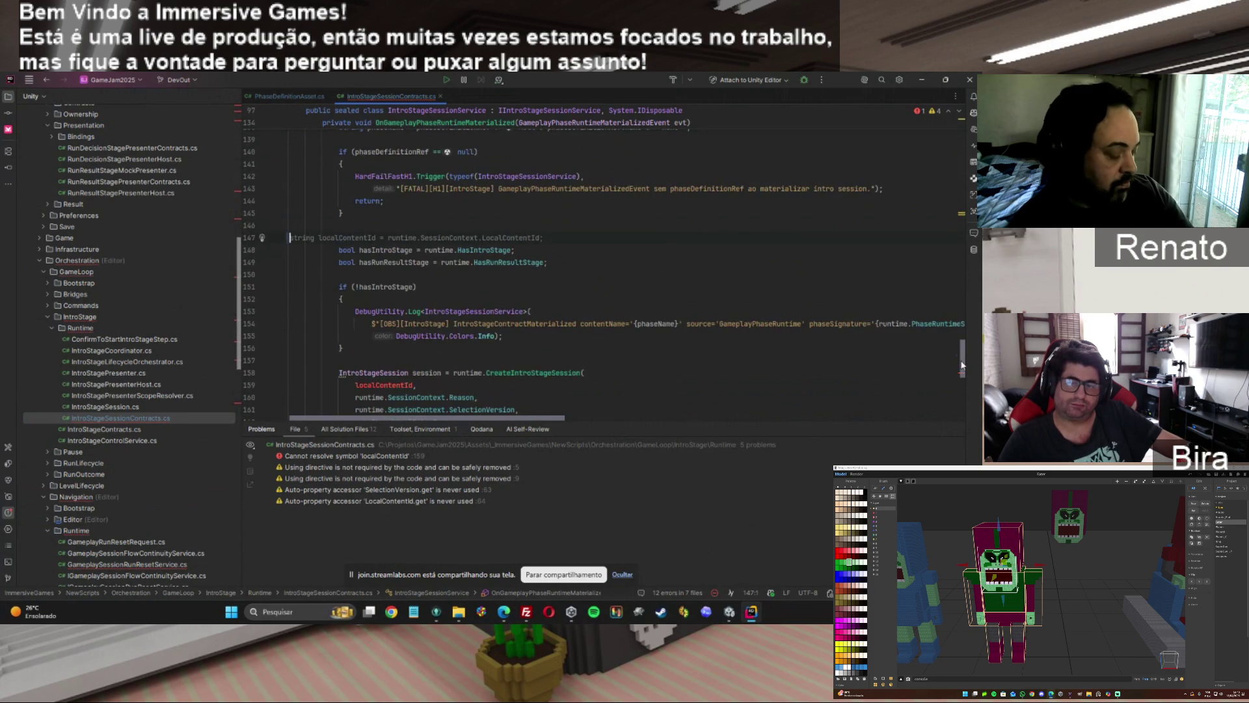
{"action": "key", "text": "ctrl+z"}
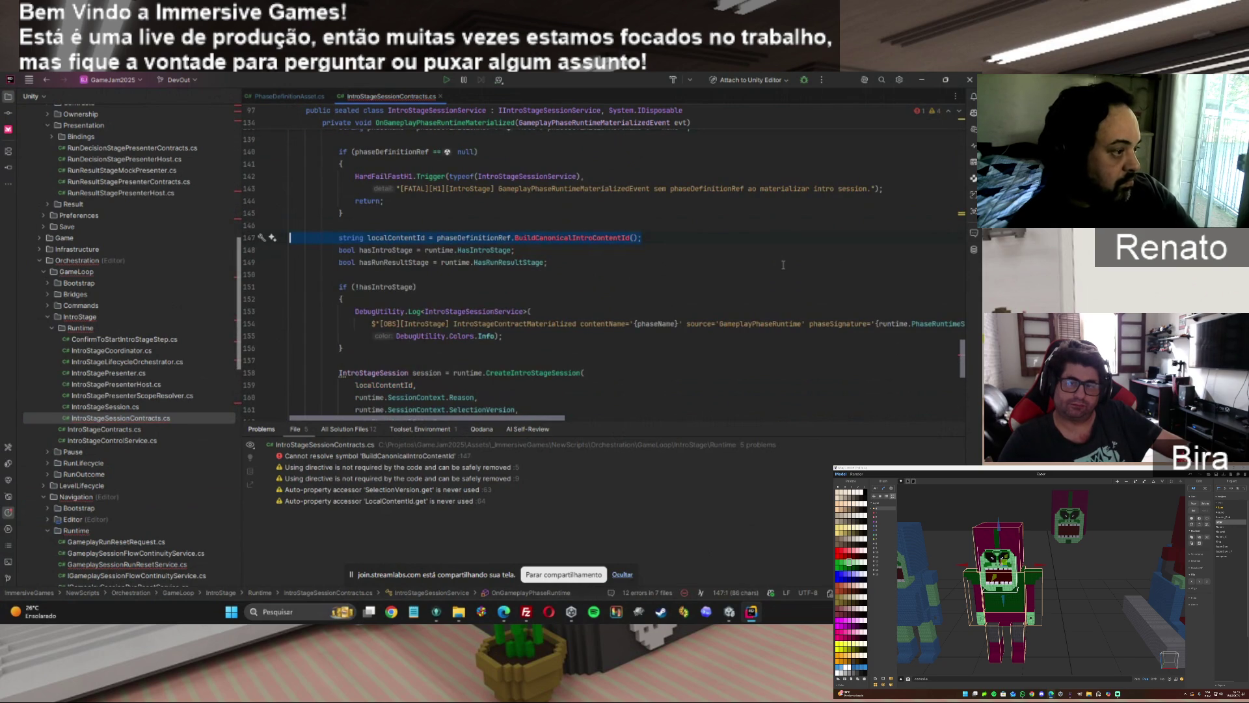